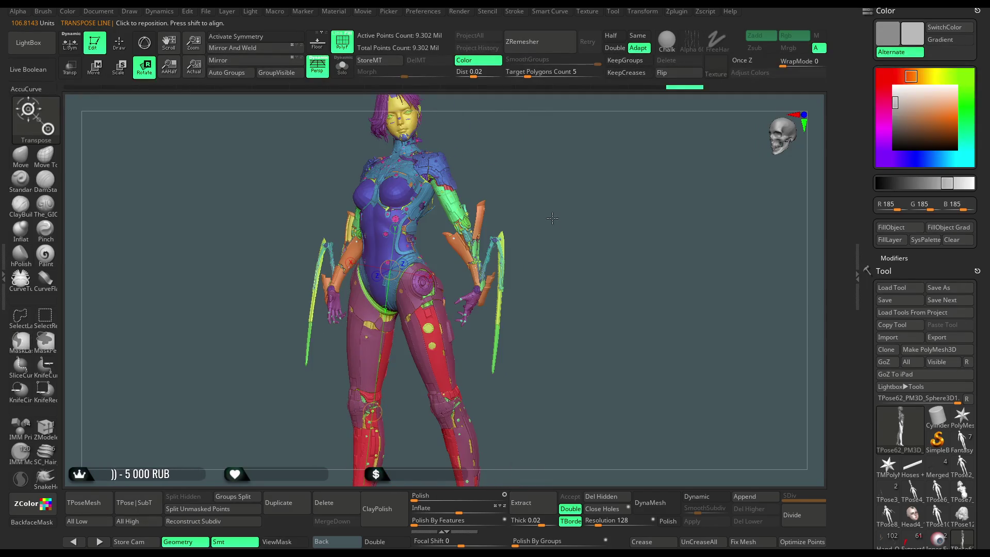
# - Toggle the mask display, draw a Transpose line from hip to foot, and inspect the leg pose from several angles
pyautogui.hotkey('ctrl', 'h')
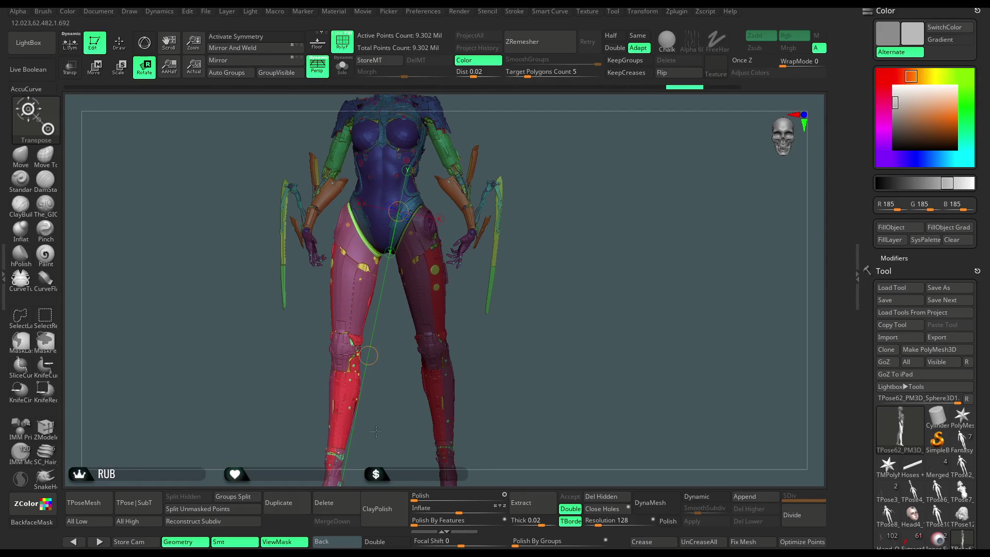
pyautogui.moveTo(413, 133); pyautogui.dragTo(344, 463)
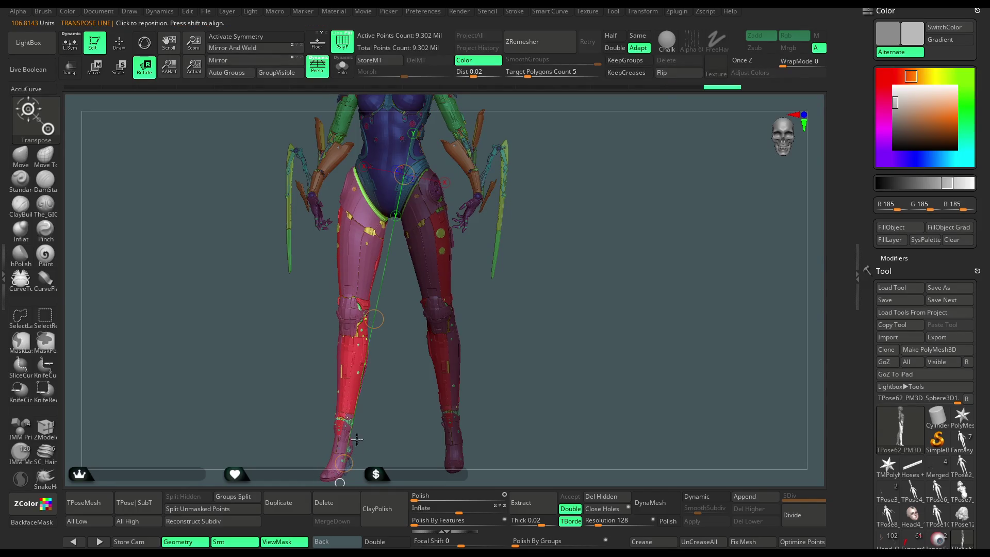
pyautogui.moveTo(353, 170)
pyautogui.mouseDown()
pyautogui.moveTo(332, 467)
pyautogui.moveTo(334, 456)
pyautogui.mouseUp()
pyautogui.moveTo(530, 263)
pyautogui.mouseDown()
pyautogui.moveTo(598, 237)
pyautogui.moveTo(551, 136)
pyautogui.mouseUp()
pyautogui.press('f')
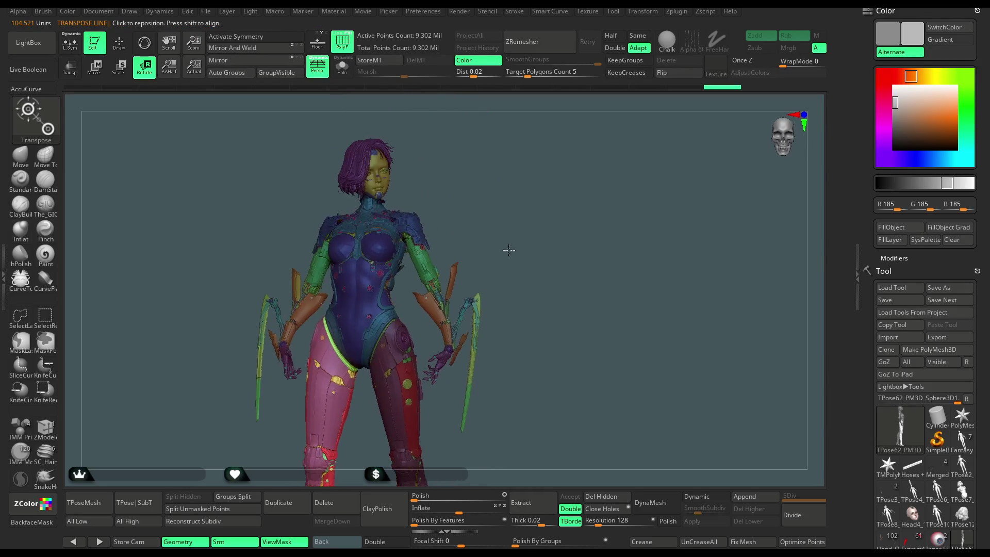
pyautogui.moveTo(504, 212)
pyautogui.mouseDown()
pyautogui.moveTo(491, 212)
pyautogui.moveTo(540, 201)
pyautogui.moveTo(510, 216)
pyautogui.mouseUp()
# - Switch to the Move brush in Draw mode and turn the figure to a front view
pyautogui.click(21, 154)
pyautogui.press('space')
pyautogui.moveTo(464, 274); pyautogui.dragTo(433, 274)
pyautogui.moveTo(480, 220)
pyautogui.mouseDown()
pyautogui.moveTo(504, 215)
pyautogui.moveTo(490, 201)
pyautogui.moveTo(308, 386)
pyautogui.mouseUp()
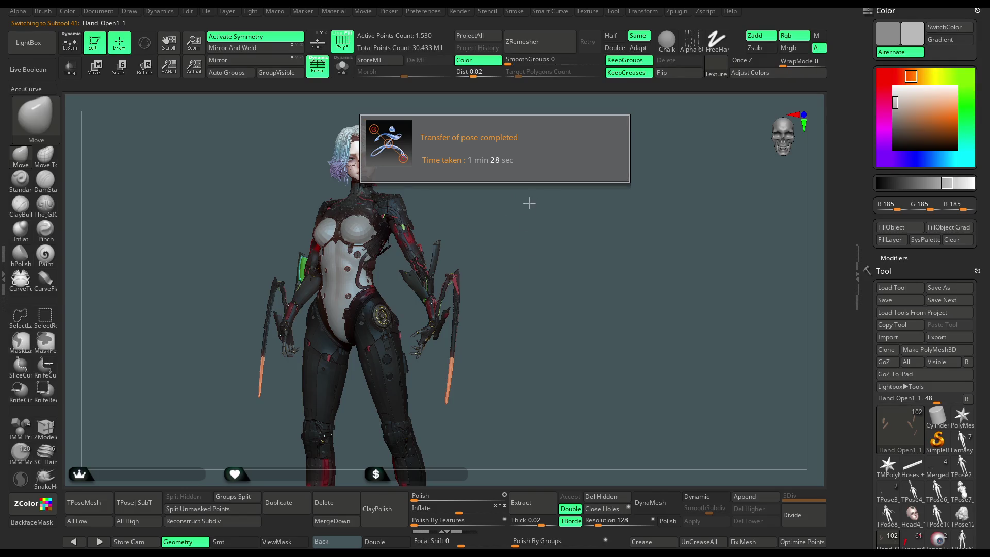
# - Dismiss the pose transfer notice, turn the character to an angle, and select the Merged_mantis_blades subtool
pyautogui.click(530, 220)
pyautogui.moveTo(530, 221)
pyautogui.mouseDown()
pyautogui.moveTo(459, 186)
pyautogui.moveTo(375, 107)
pyautogui.mouseUp()
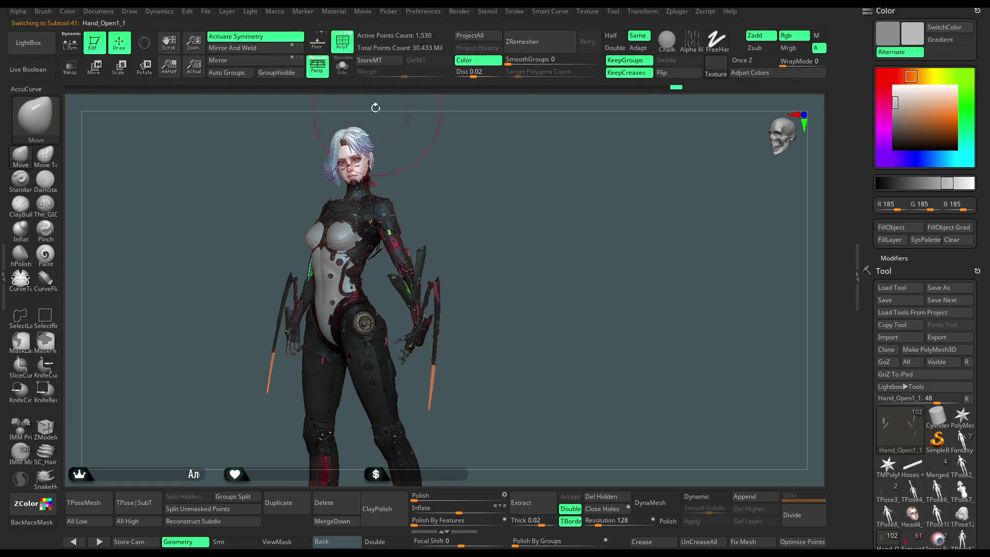
pyautogui.moveTo(463, 202)
pyautogui.mouseDown()
pyautogui.moveTo(455, 212)
pyautogui.moveTo(486, 215)
pyautogui.moveTo(477, 212)
pyautogui.moveTo(454, 355)
pyautogui.mouseUp()
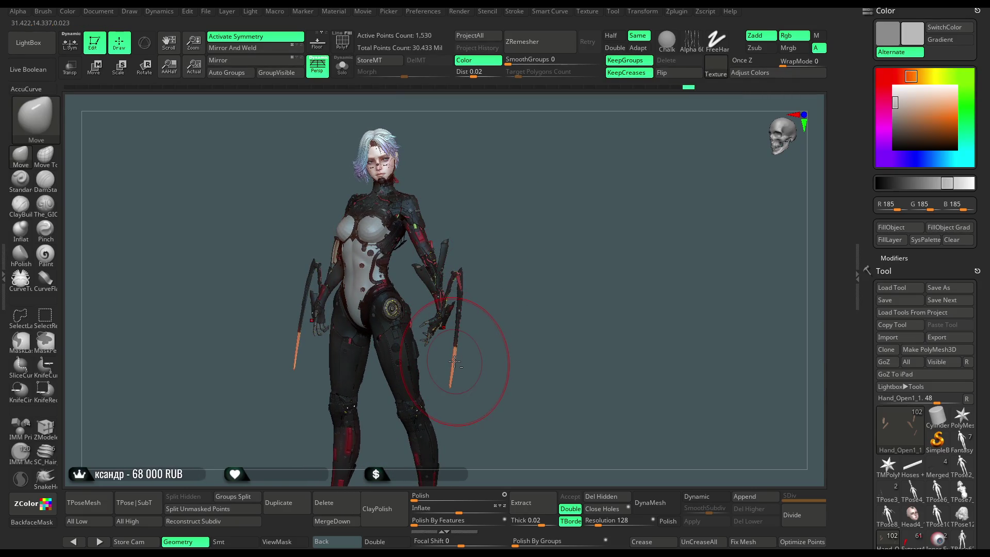
pyautogui.keyDown('alt'); pyautogui.click(453, 359); pyautogui.keyUp('alt')
# - Try a red-orange working colour, then set the colour picker back to near-white
pyautogui.click(902, 77)
pyautogui.moveTo(936, 118); pyautogui.dragTo(943, 114)
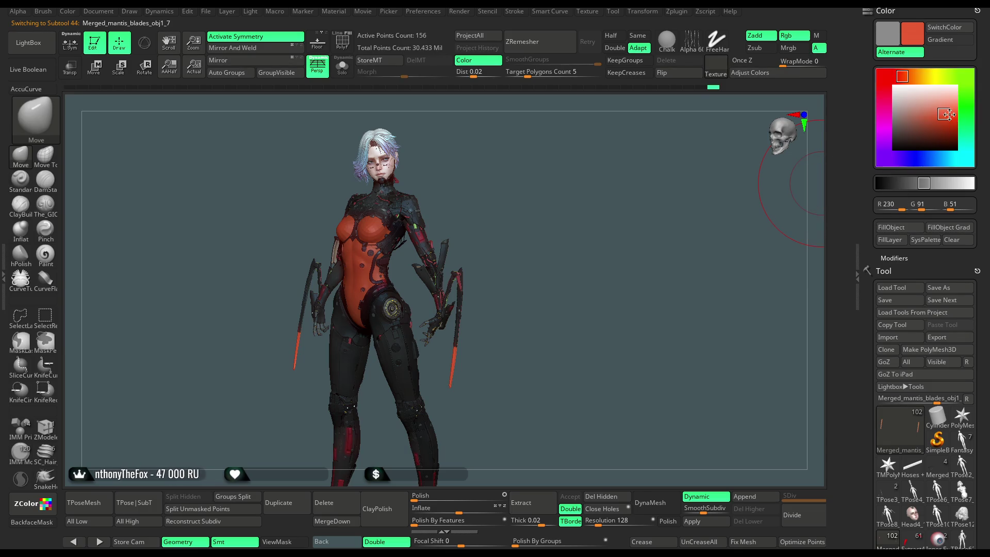
pyautogui.moveTo(946, 114); pyautogui.dragTo(949, 110)
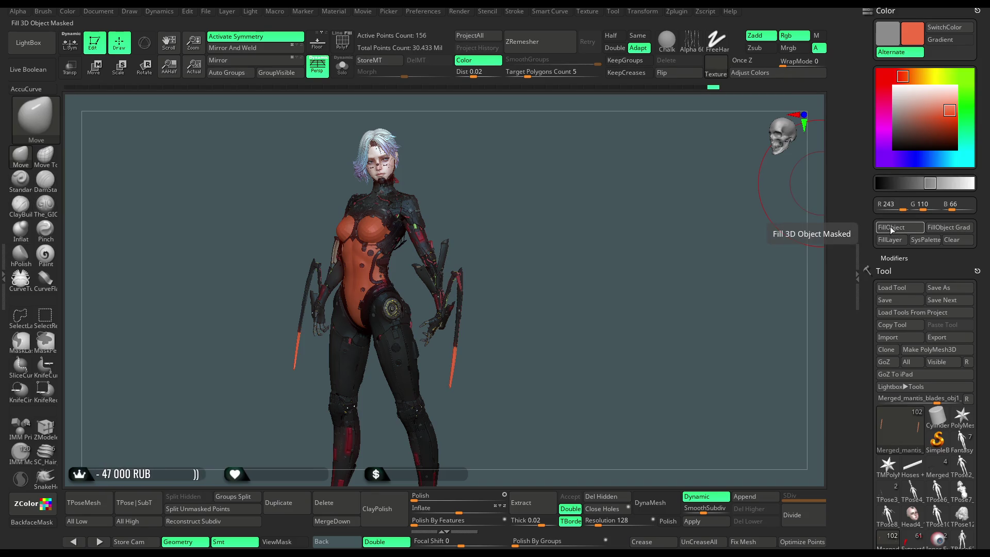
pyautogui.moveTo(926, 108); pyautogui.dragTo(896, 90)
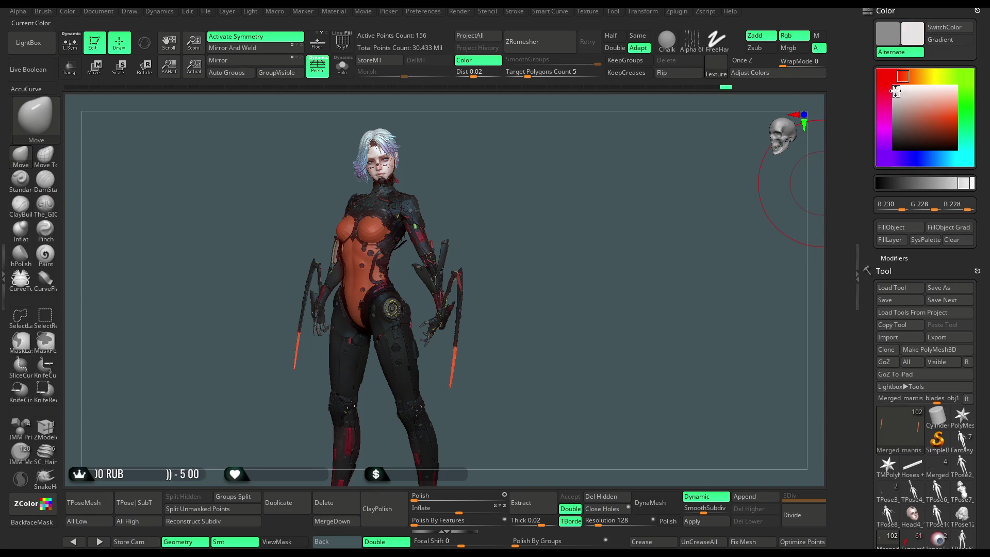
pyautogui.moveTo(524, 191)
pyautogui.mouseDown()
pyautogui.moveTo(514, 215)
pyautogui.moveTo(528, 193)
pyautogui.mouseUp()
pyautogui.press('space')
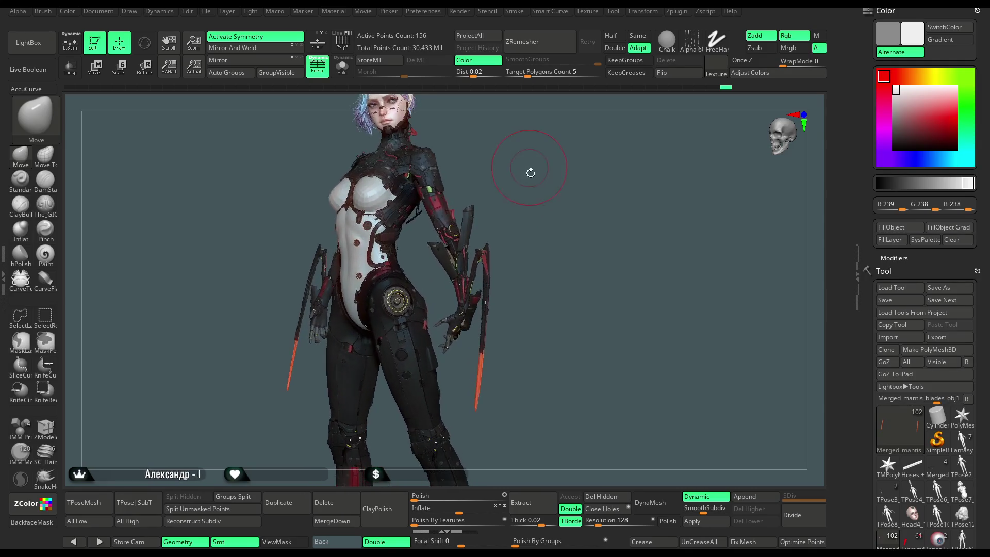
# - From a straight front view, append a Cylinder3D subtool and scroll down to the Subtool list
pyautogui.press('space')
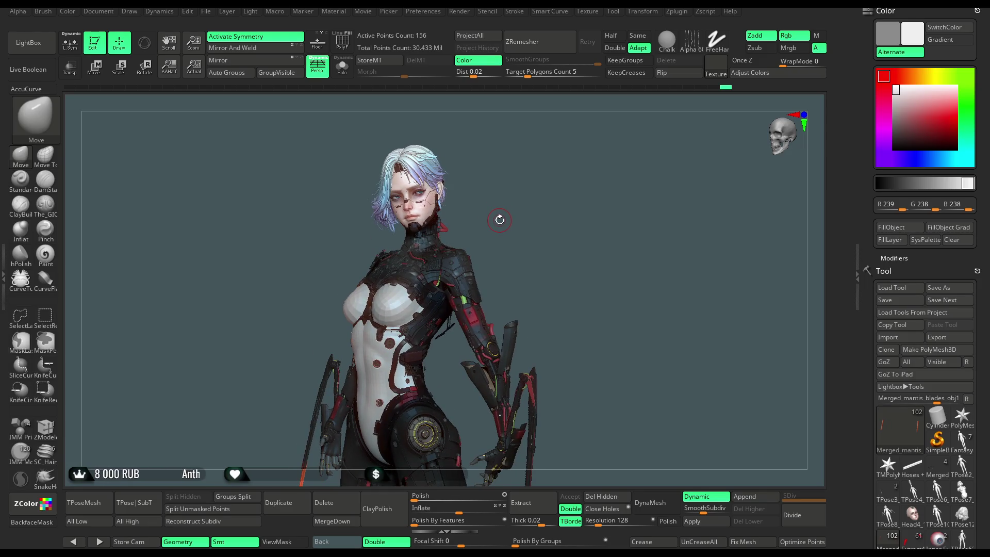
pyautogui.keyDown('shift'); pyautogui.moveTo(500, 220); pyautogui.dragTo(515, 220); pyautogui.keyUp('shift')
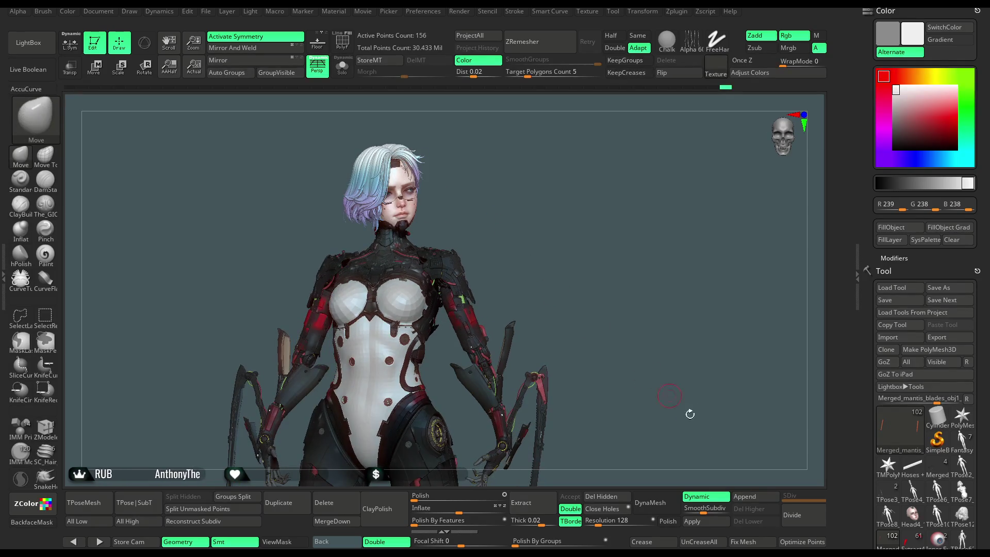
pyautogui.click(756, 496)
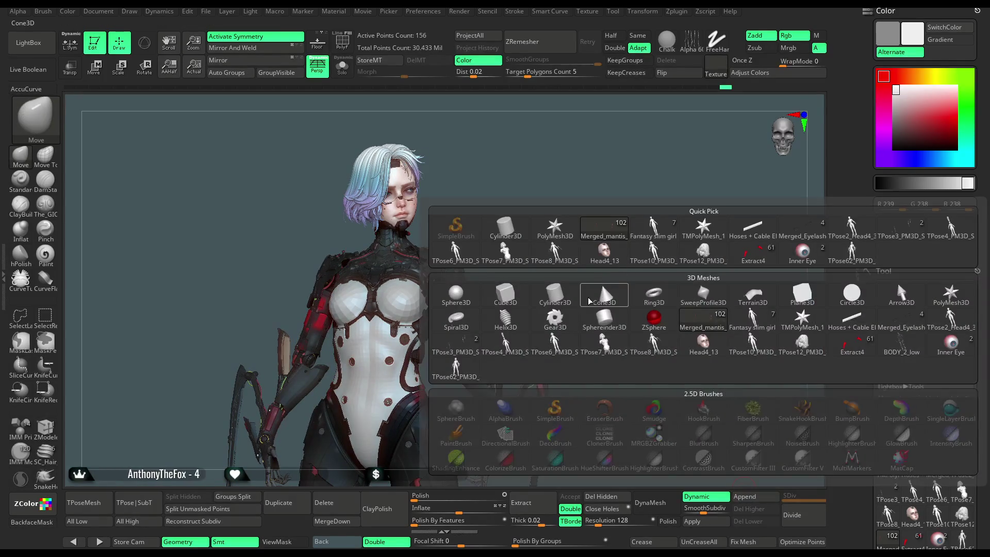
pyautogui.click(555, 293)
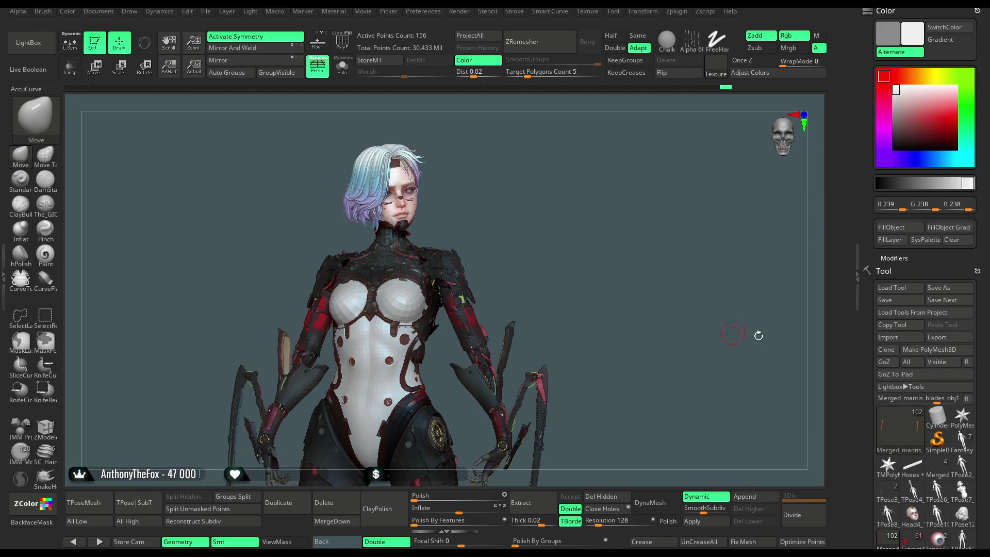
pyautogui.scroll(-5, 988, 297)
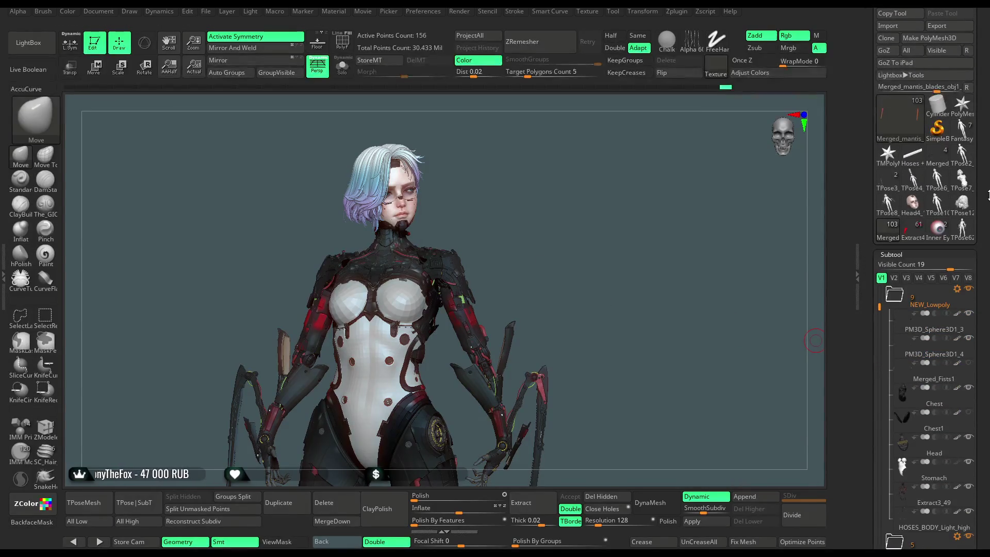
# - Select the new PM3D_Cylinder3D1 subtool and solo it
pyautogui.click(347, 76)
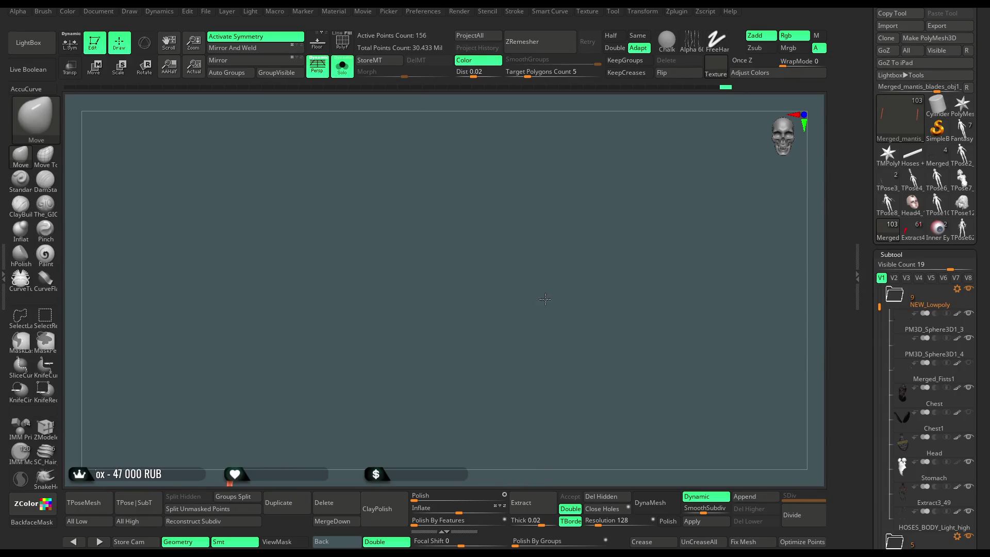
pyautogui.click(342, 66)
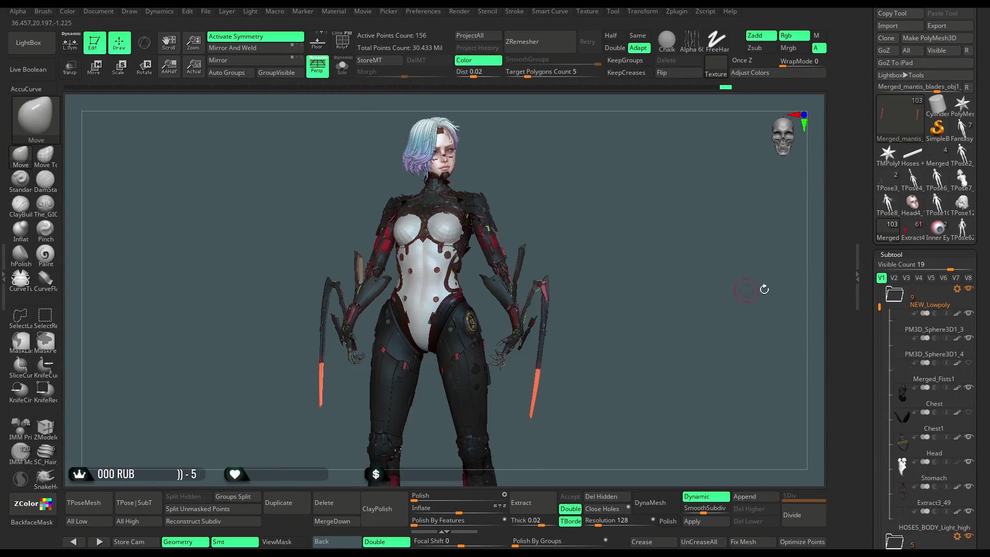
pyautogui.scroll(-1, 988, 273)
pyautogui.scroll(-5, 988, 274)
pyautogui.moveTo(879, 123); pyautogui.dragTo(868, 448)
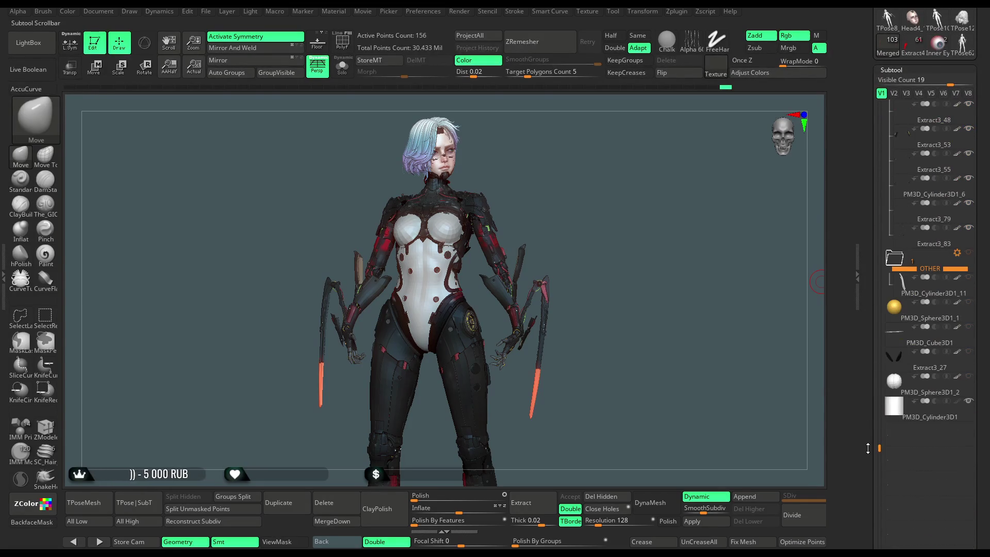
pyautogui.click(906, 418)
pyautogui.click(341, 66)
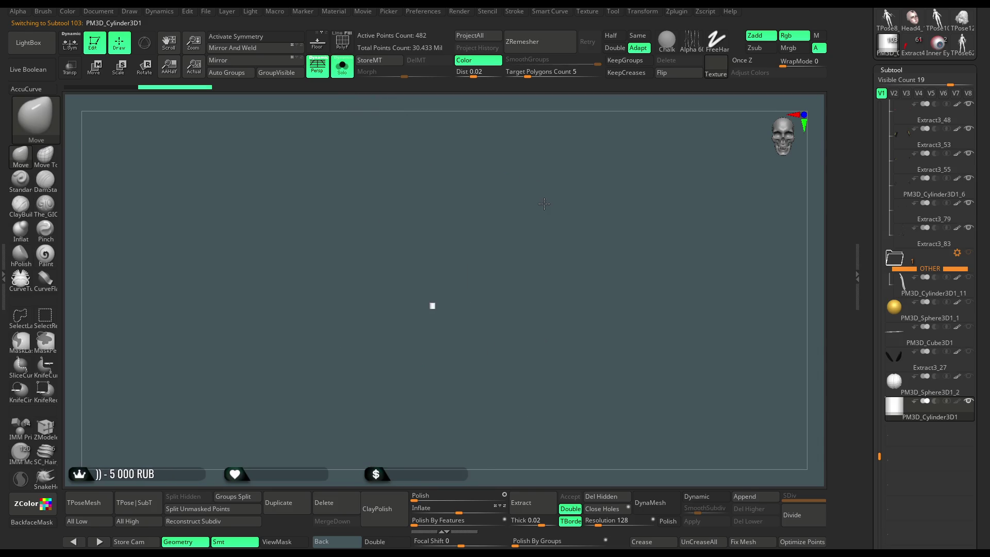
# - Scale the tiny cylinder up with the gizmo and convert it to a live Cylinder 3D primitive
pyautogui.click(144, 66)
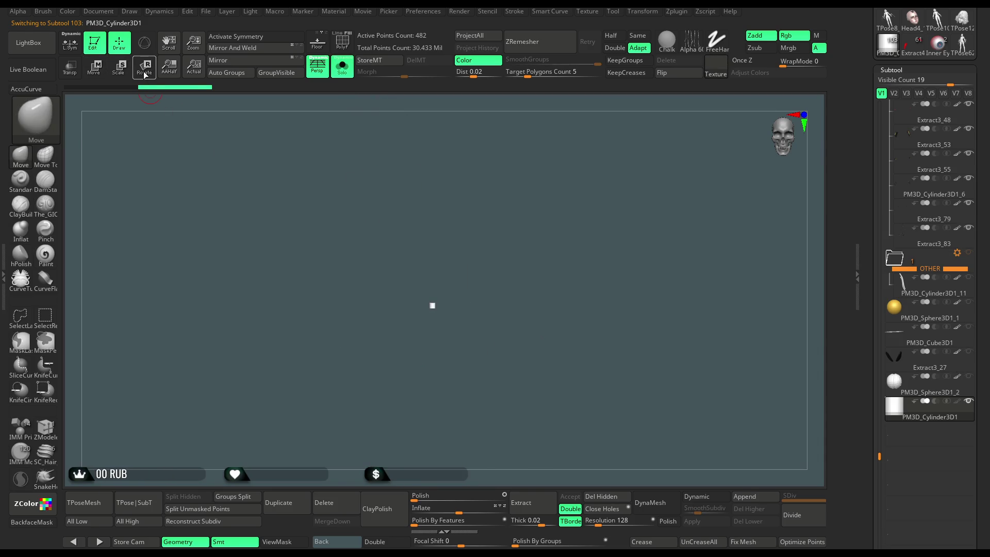
pyautogui.press('x')
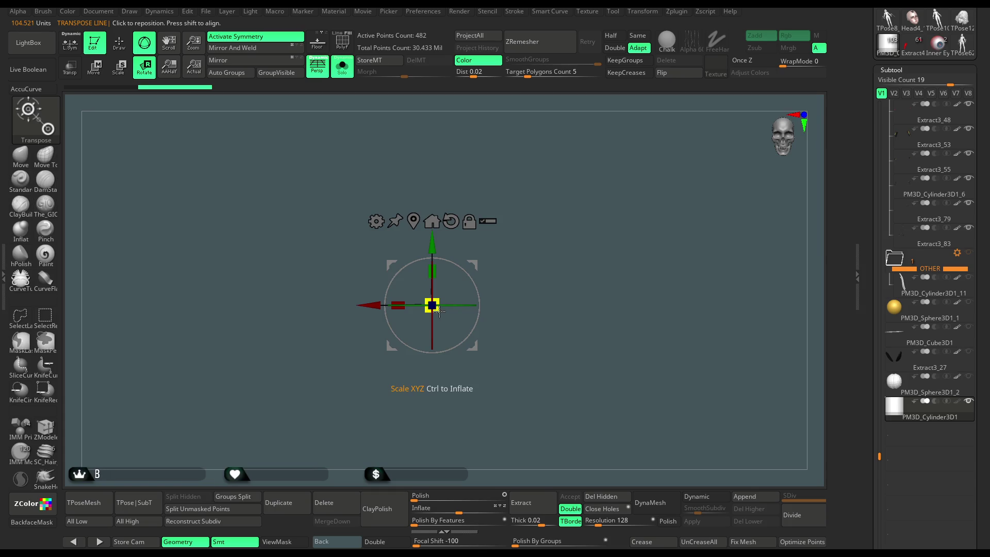
pyautogui.moveTo(443, 311); pyautogui.dragTo(480, 355)
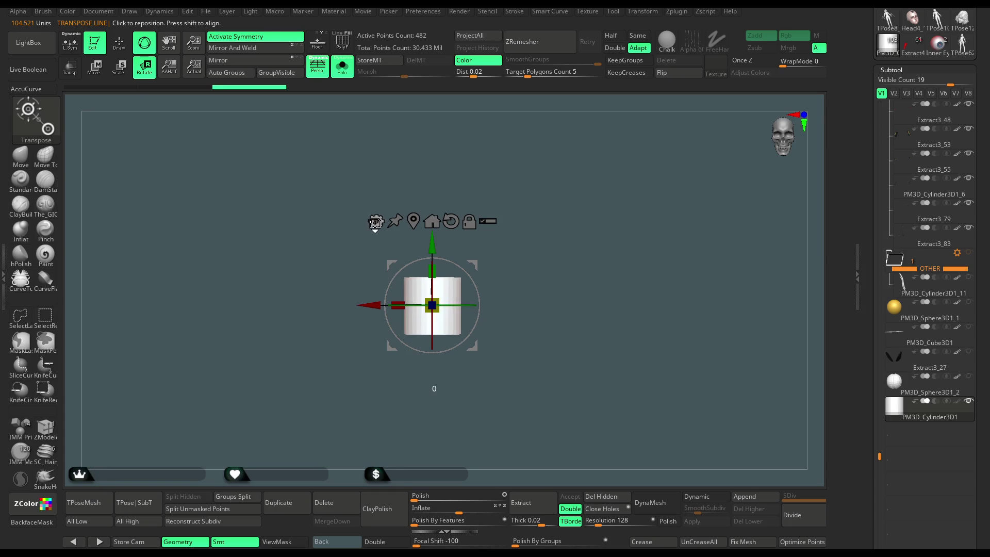
pyautogui.click(375, 223)
pyautogui.click(377, 222)
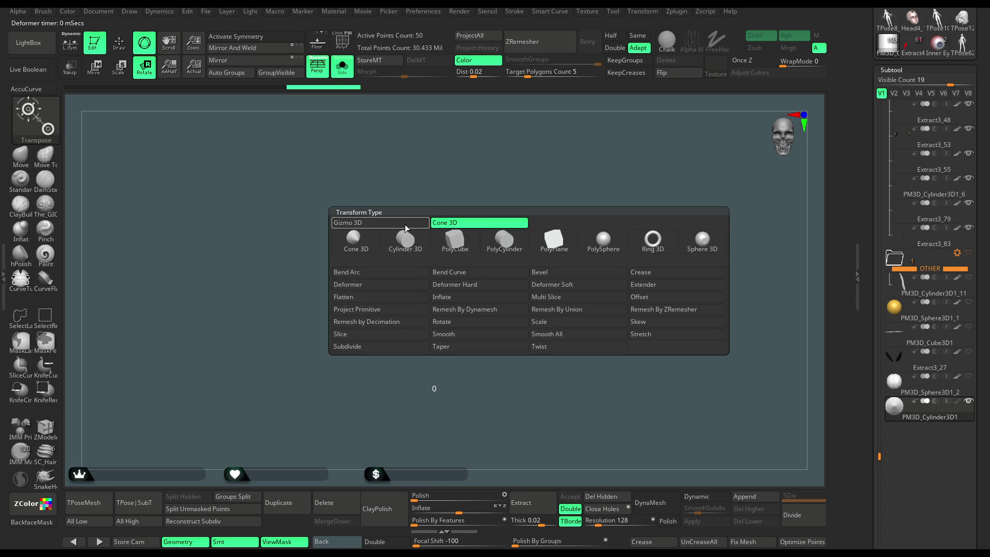
pyautogui.click(405, 239)
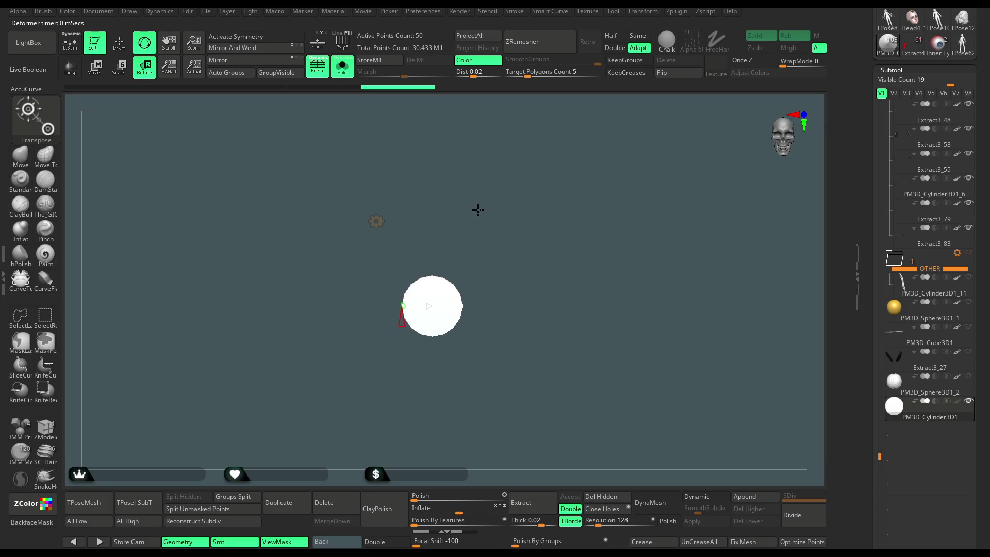
pyautogui.click(377, 221)
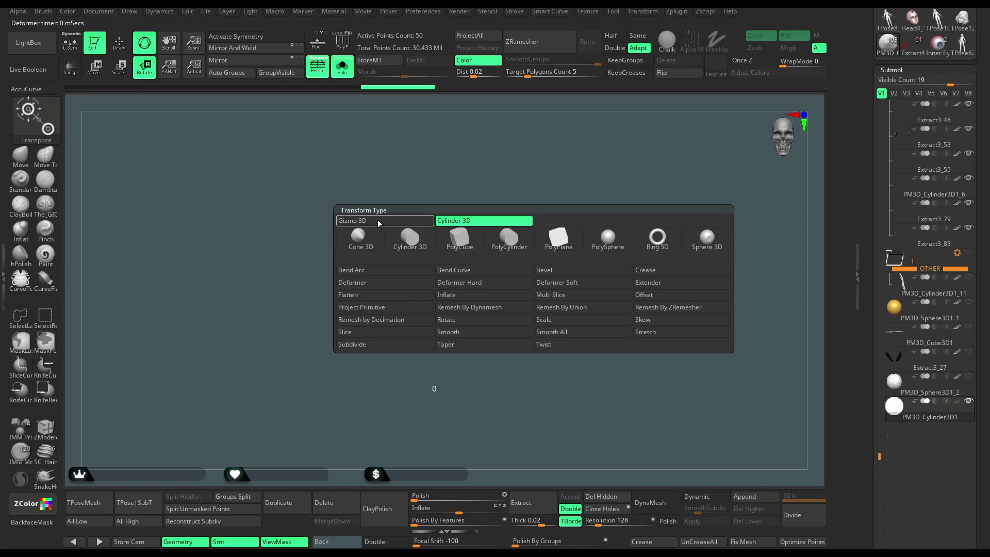
pyautogui.click(453, 321)
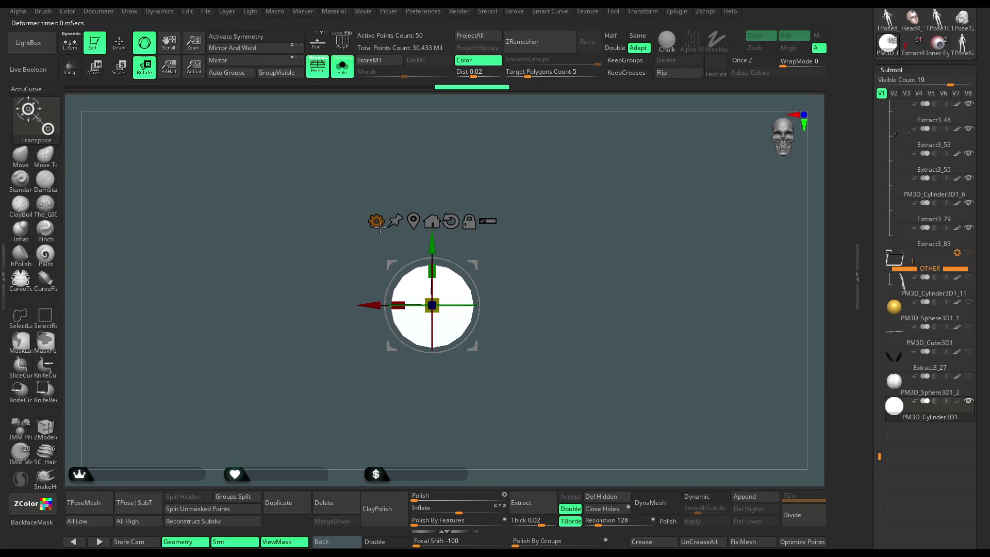
pyautogui.click(377, 222)
pyautogui.click(418, 241)
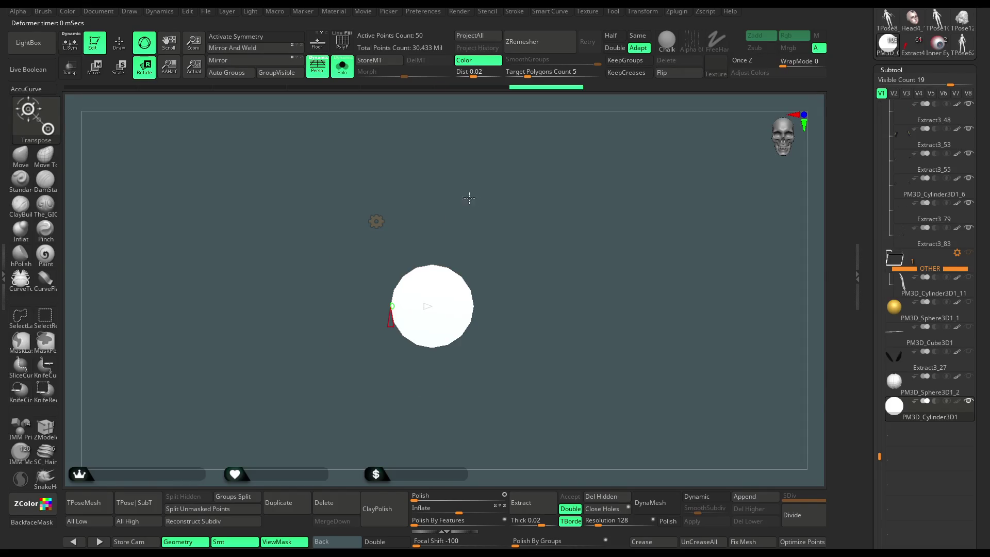
# - Shape the cylinder into a larger thin hollow ring, checking it with polyframe, then return to the standard gizmo
pyautogui.click(348, 48)
pyautogui.moveTo(425, 305); pyautogui.dragTo(366, 307)
pyautogui.moveTo(530, 205)
pyautogui.keyDown('shift'); pyautogui.mouseDown()
pyautogui.moveTo(491, 166)
pyautogui.moveTo(438, 222)
pyautogui.mouseUp(); pyautogui.keyUp('shift')
pyautogui.moveTo(387, 293)
pyautogui.mouseDown()
pyautogui.moveTo(487, 313)
pyautogui.moveTo(565, 213)
pyautogui.moveTo(529, 215)
pyautogui.moveTo(555, 225)
pyautogui.moveTo(547, 199)
pyautogui.mouseUp()
pyautogui.click(376, 221)
pyautogui.click(402, 223)
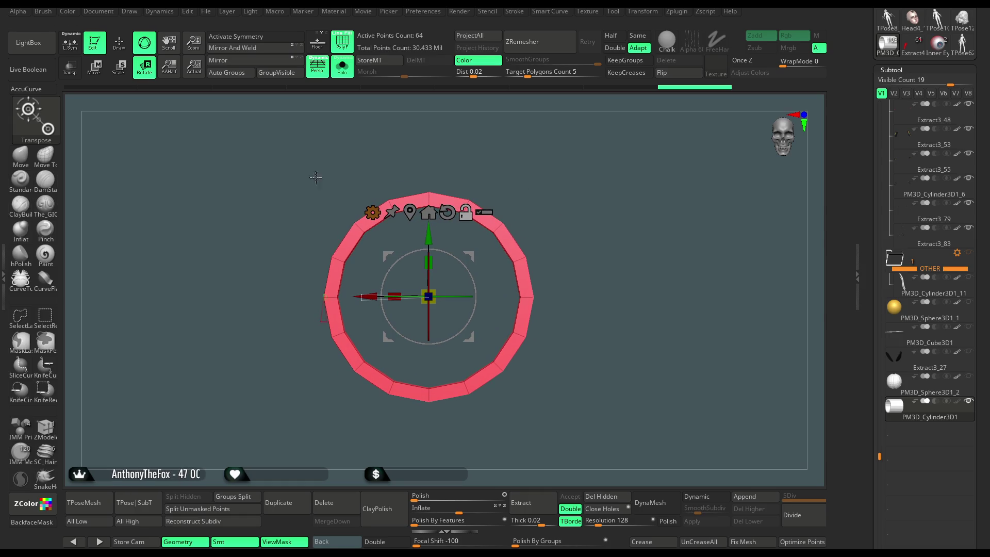
pyautogui.click(120, 50)
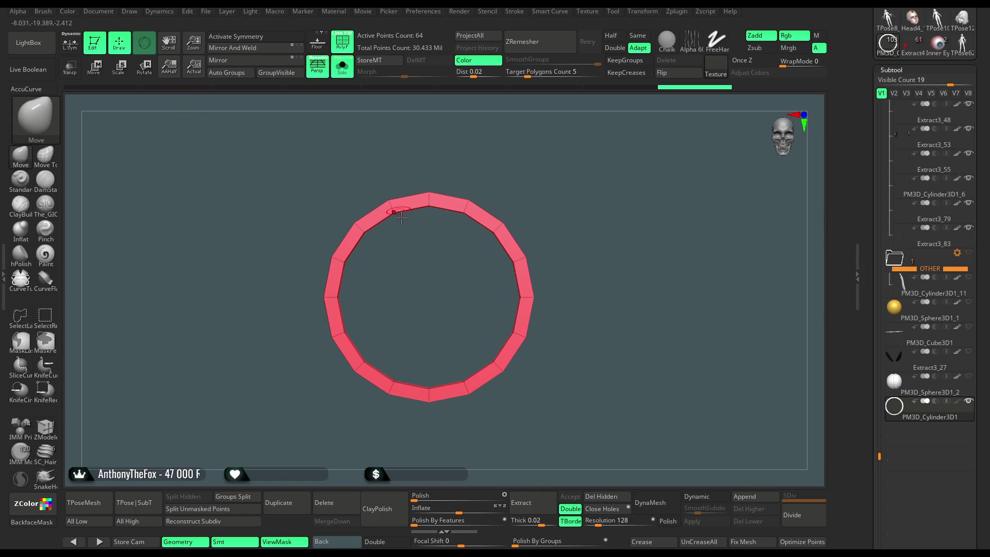
# - Insert a cube above the ring with the IMM Primitives brush and symmetry on
pyautogui.click(21, 429)
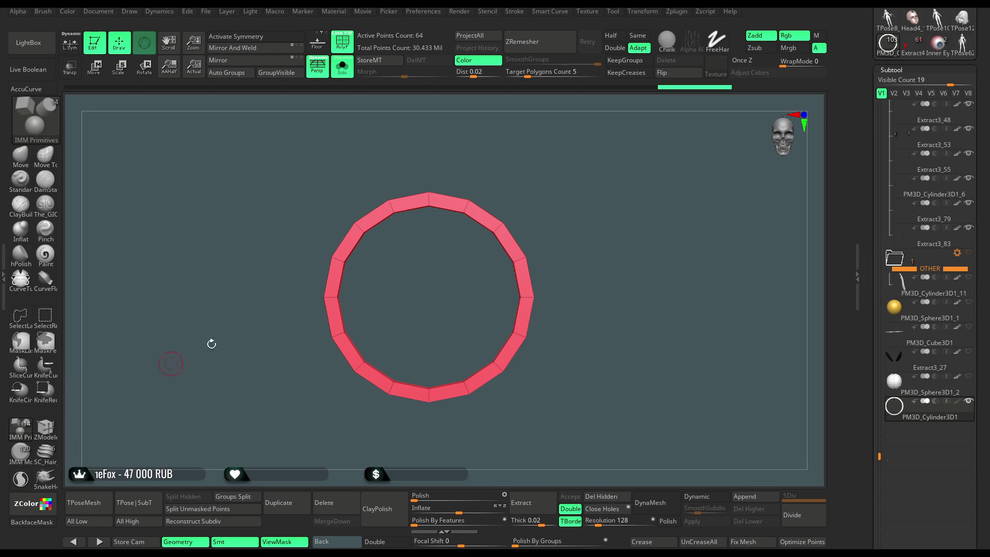
pyautogui.press('m')
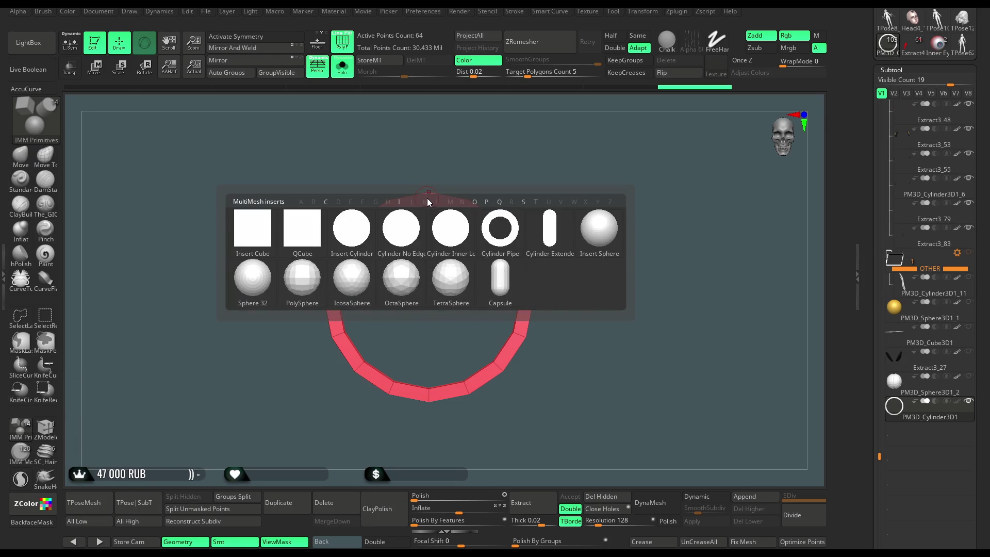
pyautogui.press('x')
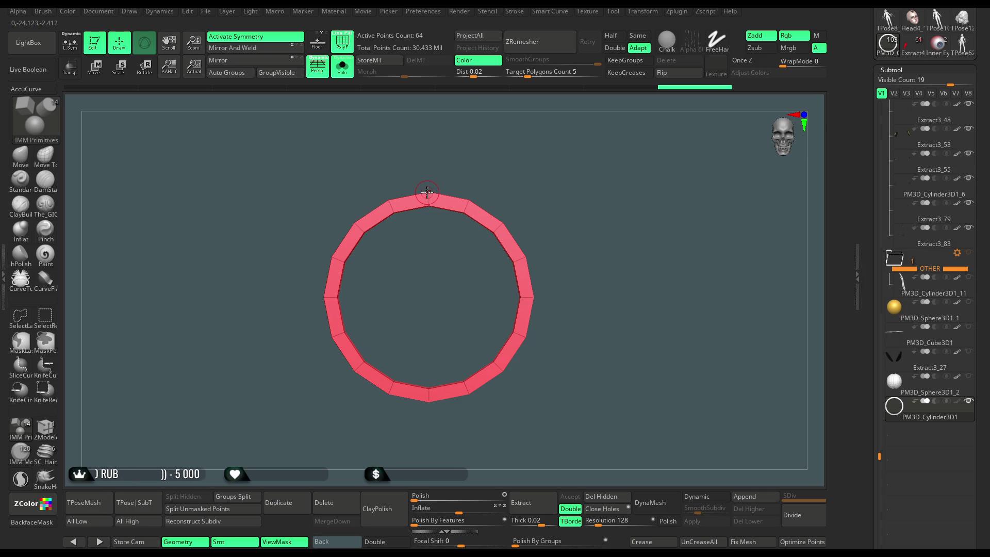
pyautogui.press('m')
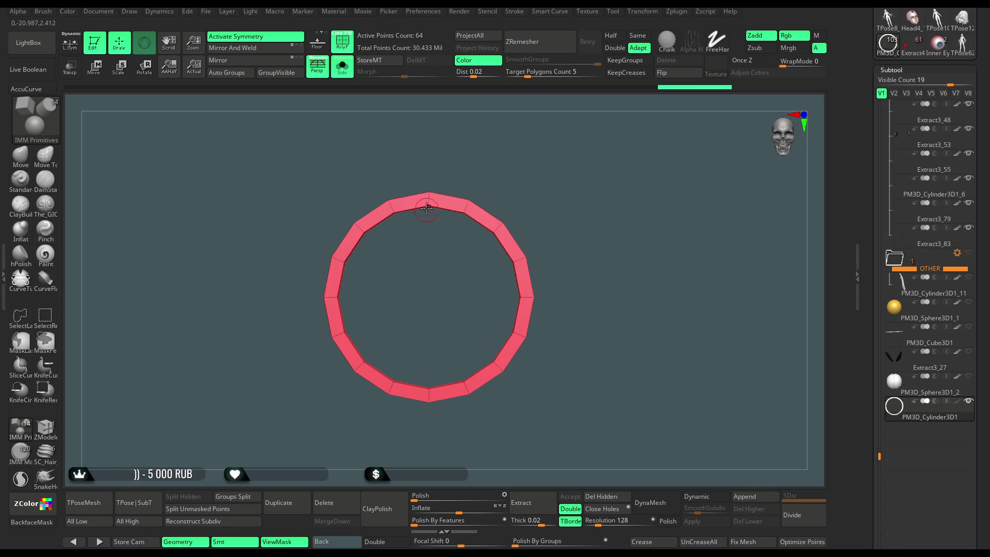
pyautogui.moveTo(429, 194)
pyautogui.mouseDown()
pyautogui.moveTo(526, 149)
pyautogui.moveTo(485, 154)
pyautogui.mouseUp()
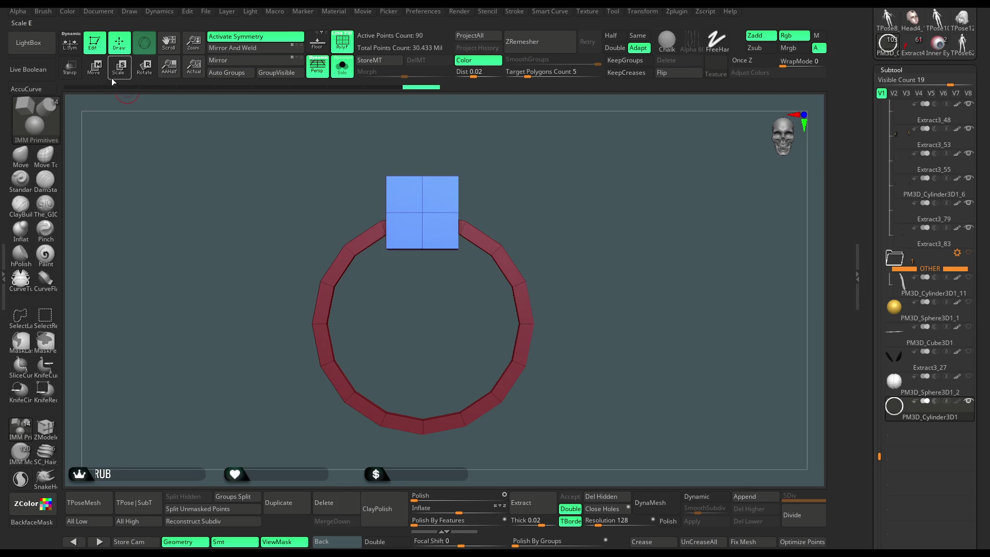
# - Convert the cube to a PolyCube with four bands and three depth divisions
pyautogui.click(95, 68)
pyautogui.click(367, 132)
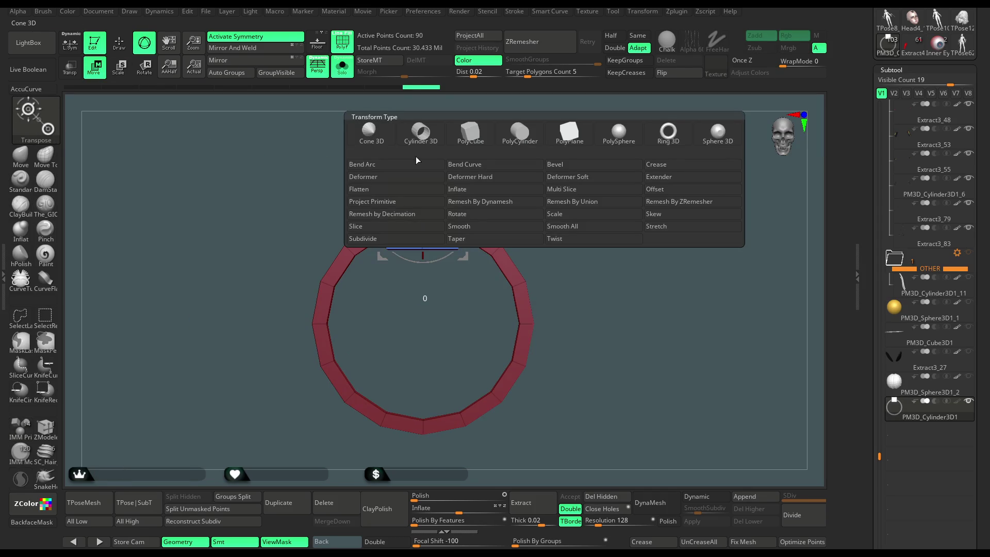
pyautogui.click(471, 139)
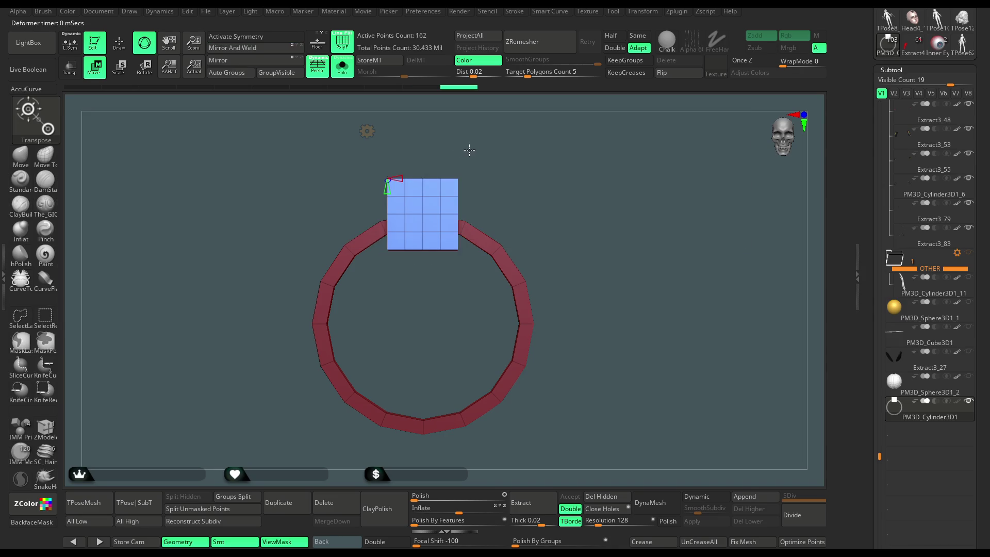
pyautogui.moveTo(402, 177); pyautogui.dragTo(387, 190)
pyautogui.moveTo(407, 155); pyautogui.dragTo(522, 150)
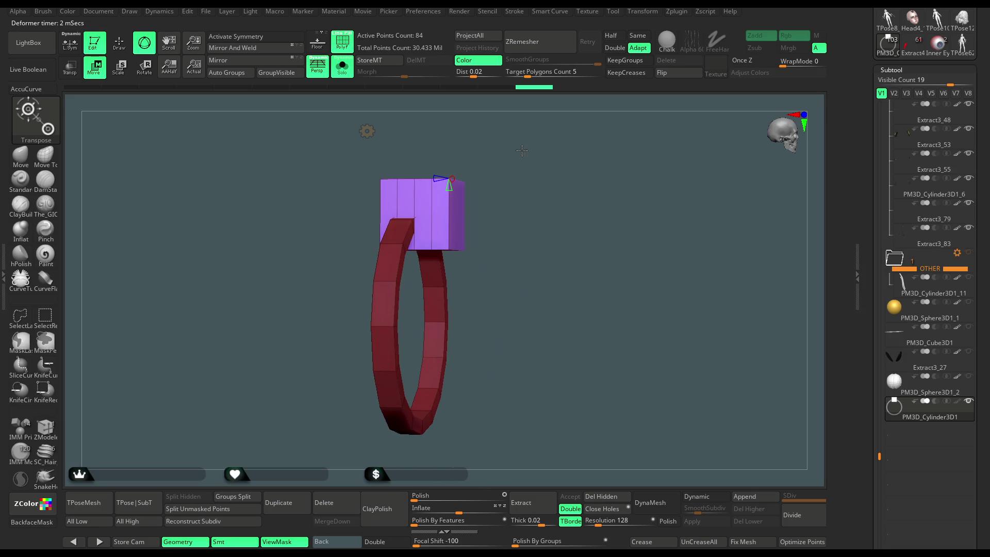
pyautogui.moveTo(434, 178); pyautogui.dragTo(436, 177)
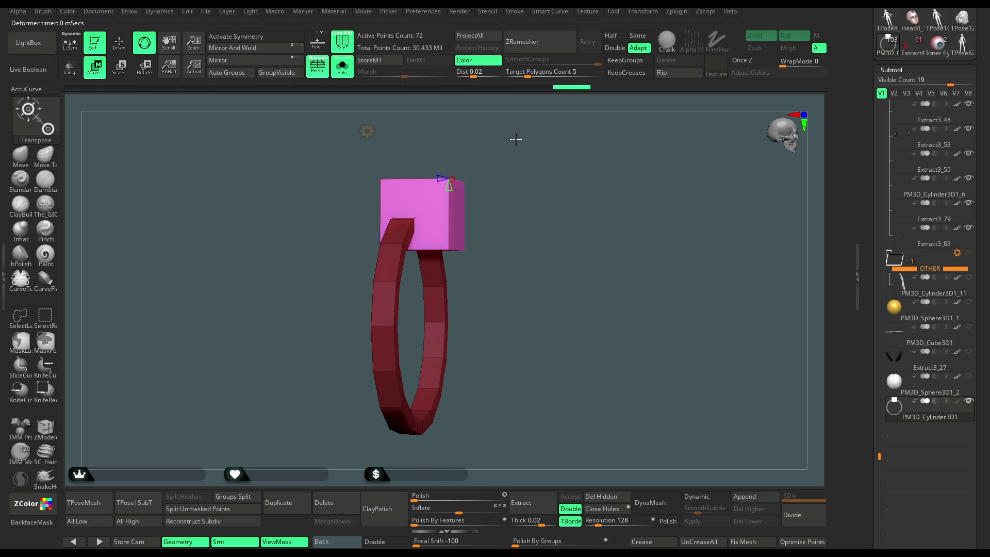
pyautogui.keyDown('shift'); pyautogui.moveTo(516, 139); pyautogui.dragTo(479, 138); pyautogui.keyUp('shift')
pyautogui.click(367, 133)
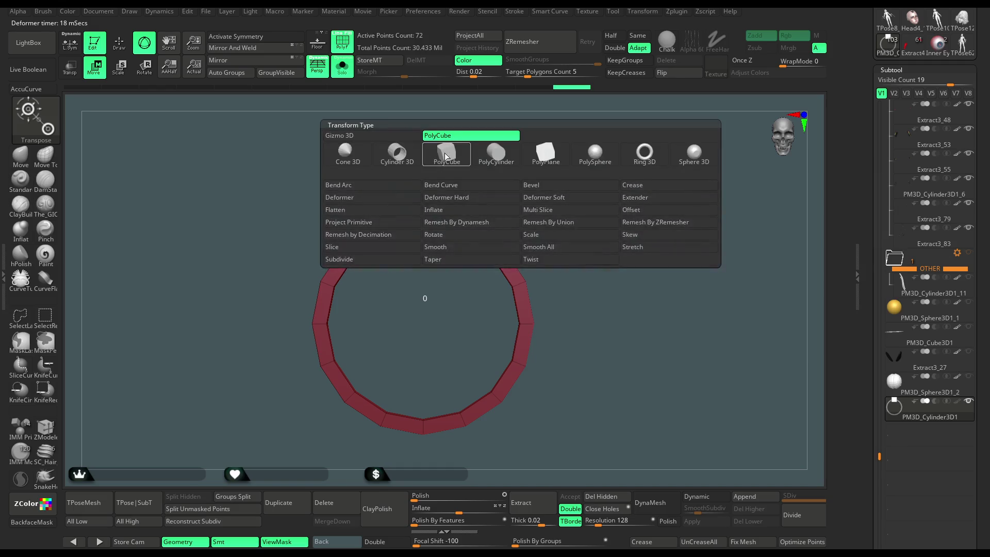
pyautogui.click(433, 162)
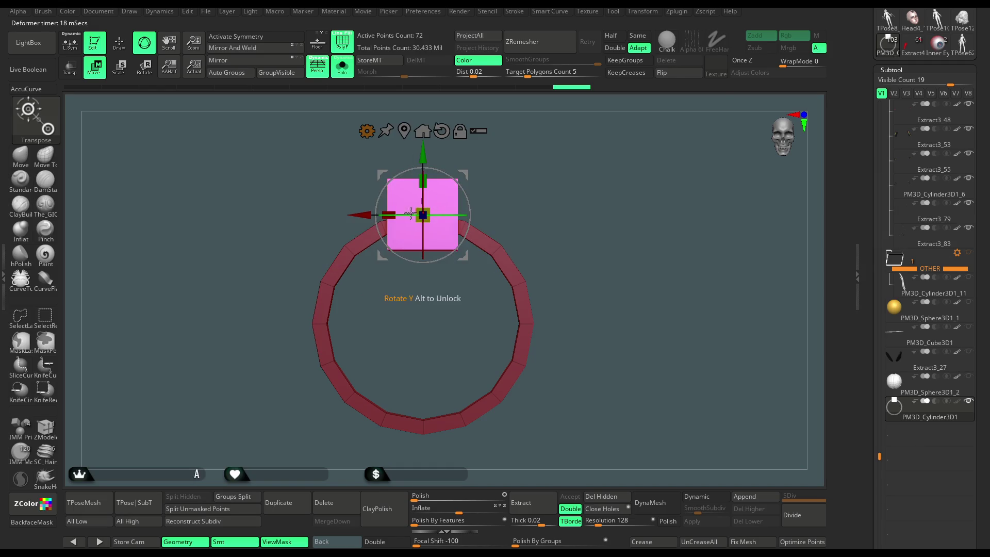
# - Narrow the pink cube and stretch it tall through the centre of the ring
pyautogui.moveTo(392, 212); pyautogui.dragTo(413, 210)
pyautogui.press('x')
pyautogui.keyDown('shift'); pyautogui.moveTo(516, 258); pyautogui.dragTo(619, 258); pyautogui.keyUp('shift')
pyautogui.moveTo(415, 210); pyautogui.dragTo(411, 209)
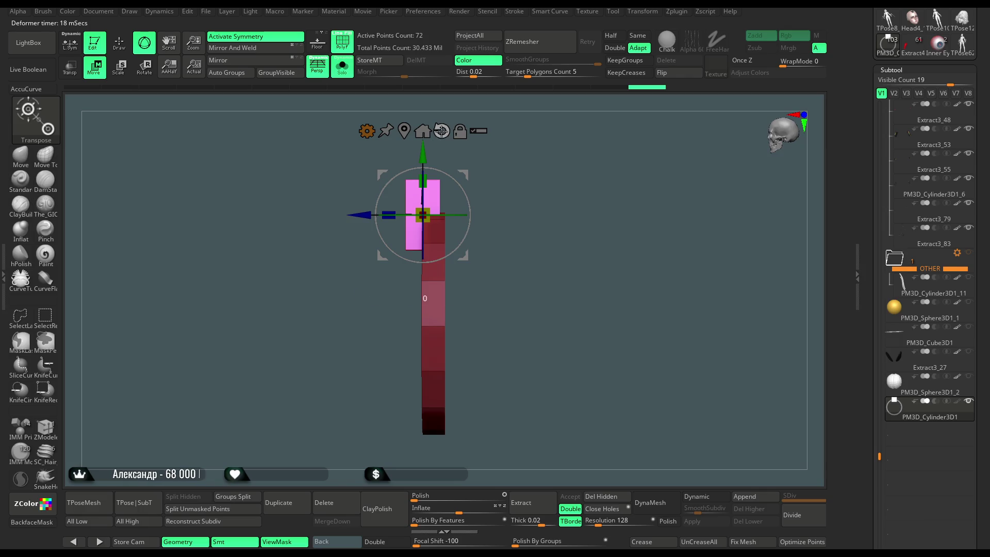
pyautogui.keyDown('shift'); pyautogui.moveTo(495, 181); pyautogui.dragTo(532, 178); pyautogui.keyUp('shift')
pyautogui.moveTo(422, 155)
pyautogui.mouseDown()
pyautogui.moveTo(426, 276)
pyautogui.moveTo(428, 212)
pyautogui.mouseUp()
pyautogui.moveTo(372, 144)
pyautogui.mouseDown()
pyautogui.moveTo(462, 136)
pyautogui.moveTo(450, 170)
pyautogui.mouseUp()
pyautogui.moveTo(352, 296); pyautogui.dragTo(361, 295)
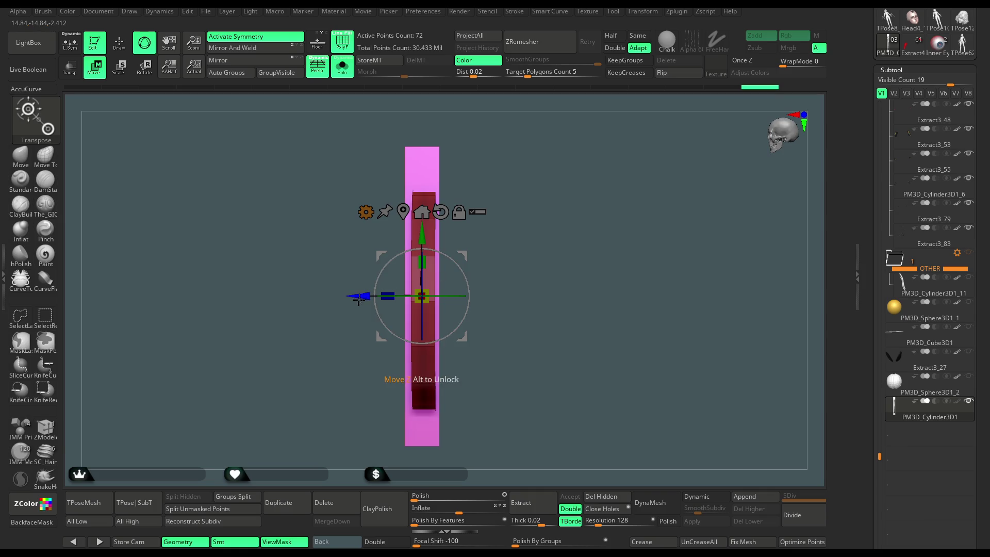
# - Make the pink column slimmer, then start rotating a copy of the bar toward horizontal
pyautogui.moveTo(464, 216)
pyautogui.mouseDown()
pyautogui.moveTo(590, 211)
pyautogui.moveTo(618, 333)
pyautogui.mouseUp()
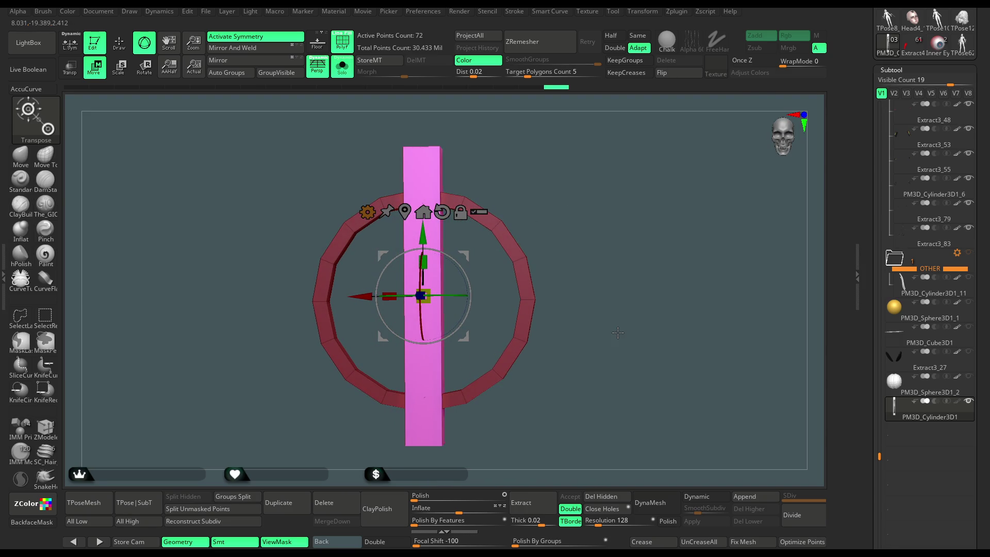
pyautogui.keyDown('shift'); pyautogui.moveTo(554, 211); pyautogui.dragTo(516, 221); pyautogui.keyUp('shift')
pyautogui.moveTo(407, 292); pyautogui.dragTo(402, 292)
pyautogui.moveTo(517, 177)
pyautogui.mouseDown()
pyautogui.moveTo(543, 182)
pyautogui.moveTo(542, 192)
pyautogui.moveTo(491, 223)
pyautogui.mouseUp()
pyautogui.press('ctrl')
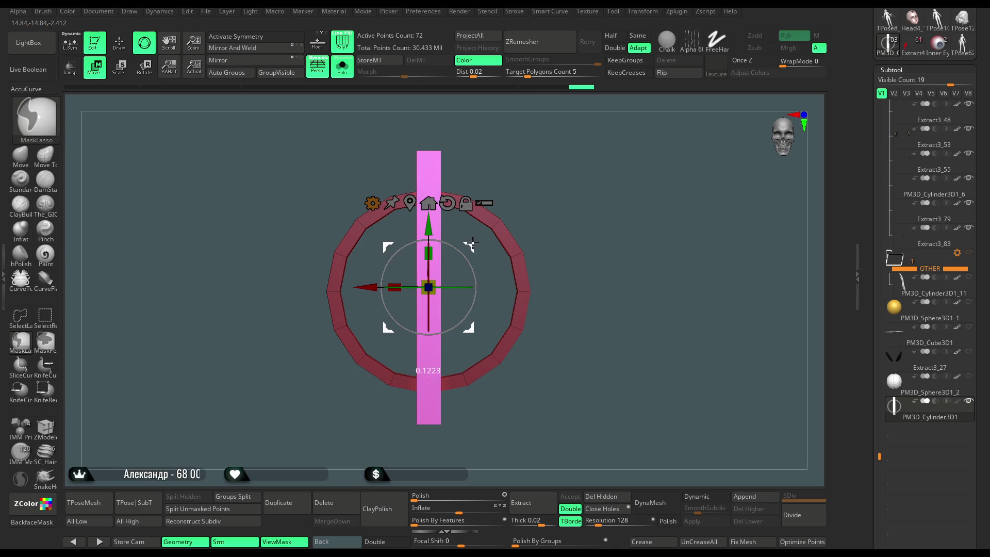
pyautogui.moveTo(481, 245)
pyautogui.mouseDown()
pyautogui.moveTo(477, 270)
pyautogui.moveTo(460, 257)
pyautogui.mouseUp()
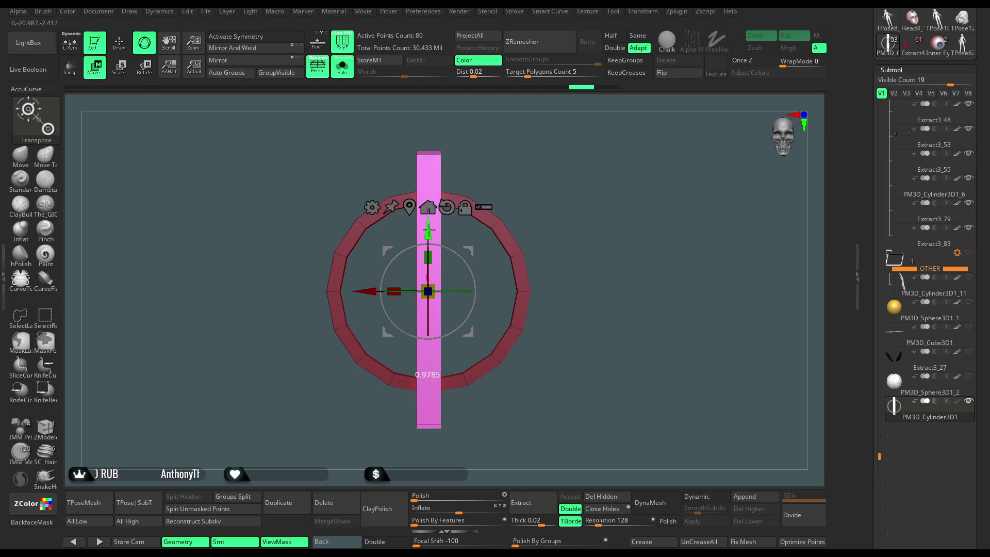
pyautogui.moveTo(471, 266)
pyautogui.mouseDown()
pyautogui.moveTo(477, 283)
pyautogui.moveTo(456, 341)
pyautogui.mouseUp()
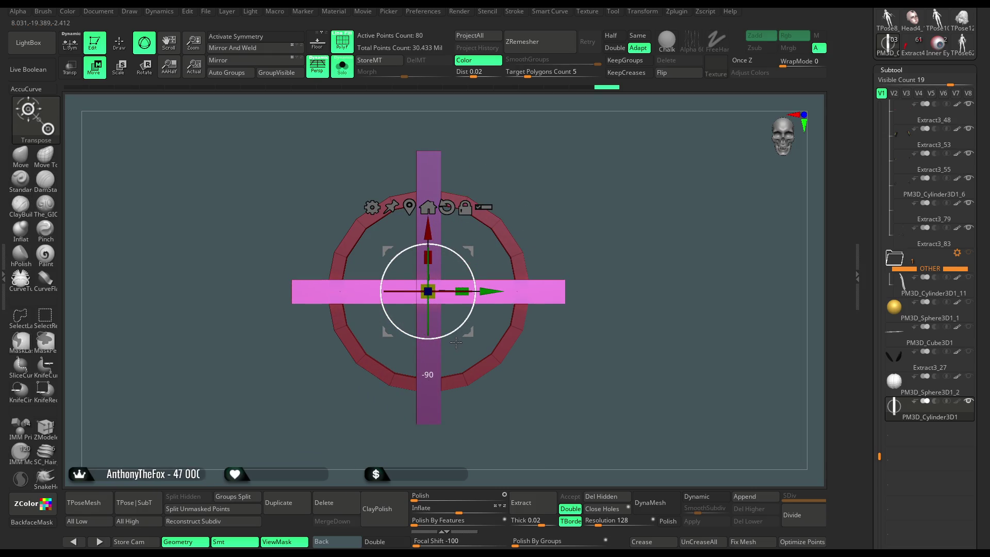
# - Settle the bar horizontally at -90°, scale the bars in depth, and undo an extra shrink
pyautogui.moveTo(515, 207)
pyautogui.mouseDown()
pyautogui.moveTo(593, 205)
pyautogui.moveTo(551, 205)
pyautogui.moveTo(553, 278)
pyautogui.moveTo(557, 203)
pyautogui.moveTo(547, 221)
pyautogui.moveTo(545, 187)
pyautogui.moveTo(547, 289)
pyautogui.mouseUp()
pyautogui.moveTo(422, 322); pyautogui.dragTo(422, 341)
pyautogui.moveTo(551, 309); pyautogui.dragTo(547, 169)
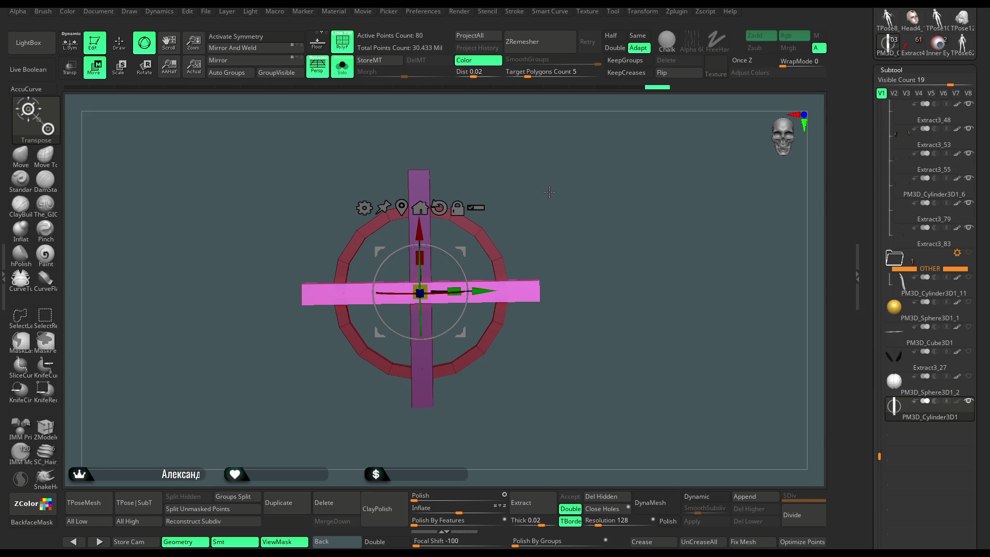
pyautogui.moveTo(456, 289); pyautogui.dragTo(433, 288)
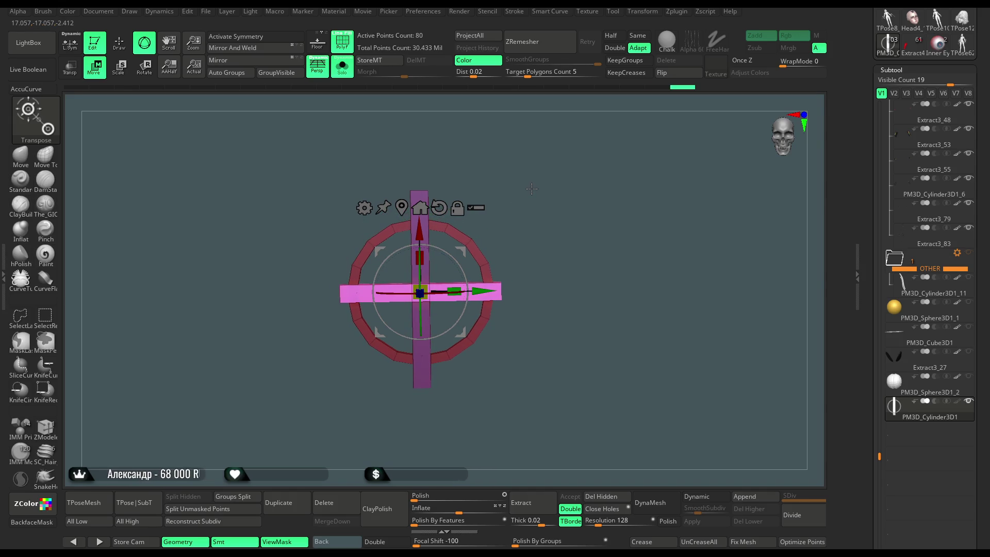
pyautogui.hotkey('ctrl', 'z')
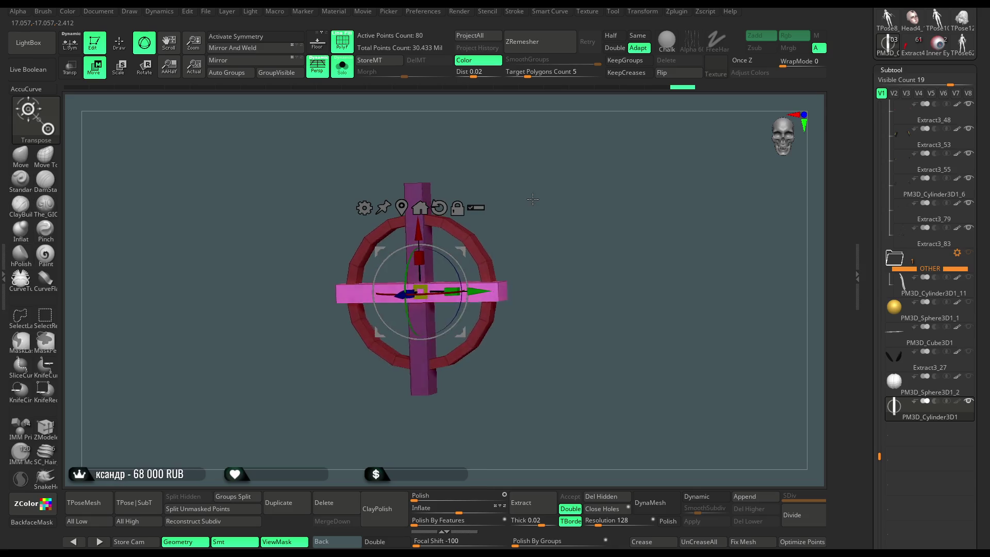
# - Frame the ring and crossing bars in view, then return to Draw mode with symmetry on
pyautogui.scroll(5, 542, 196)
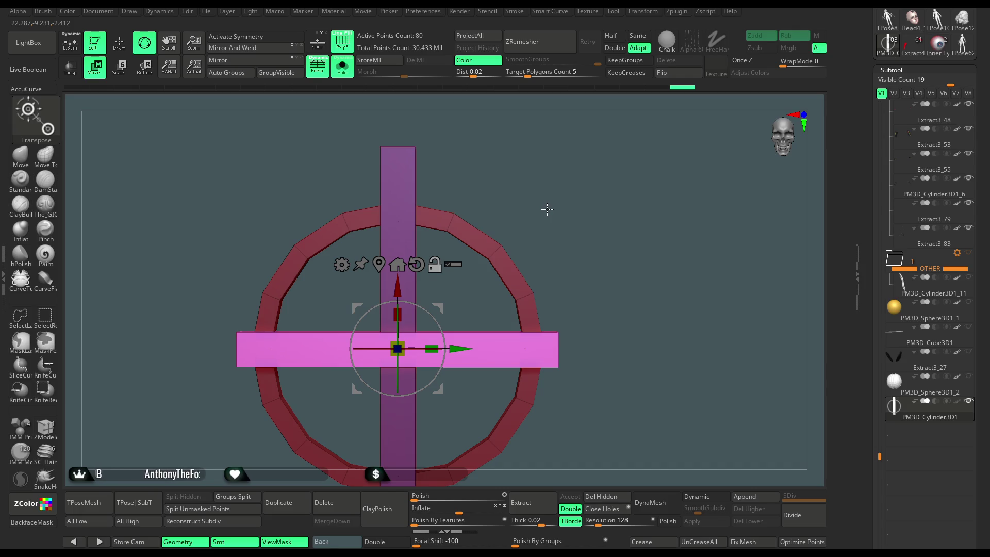
pyautogui.scroll(-3, 547, 221)
pyautogui.moveTo(432, 348); pyautogui.dragTo(432, 343)
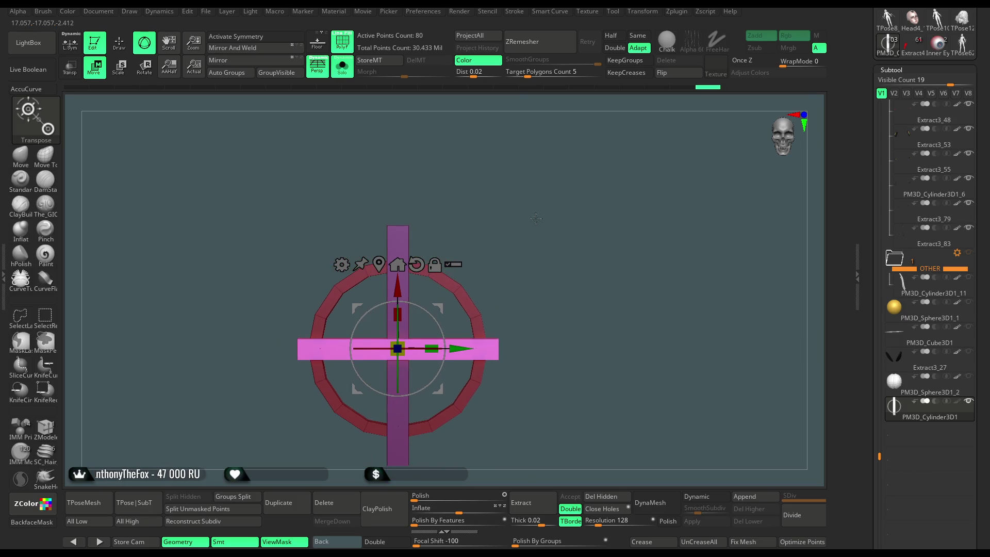
pyautogui.keyDown('alt'); pyautogui.moveTo(532, 227); pyautogui.dragTo(538, 195, button='right'); pyautogui.keyUp('alt')
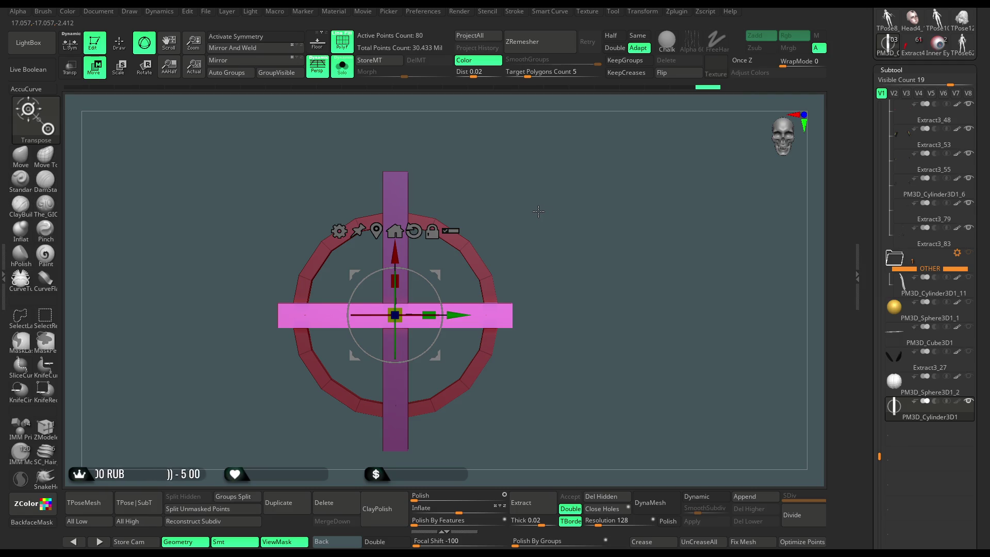
pyautogui.keyDown('alt'); pyautogui.moveTo(534, 216); pyautogui.dragTo(535, 206, button='right'); pyautogui.keyUp('alt')
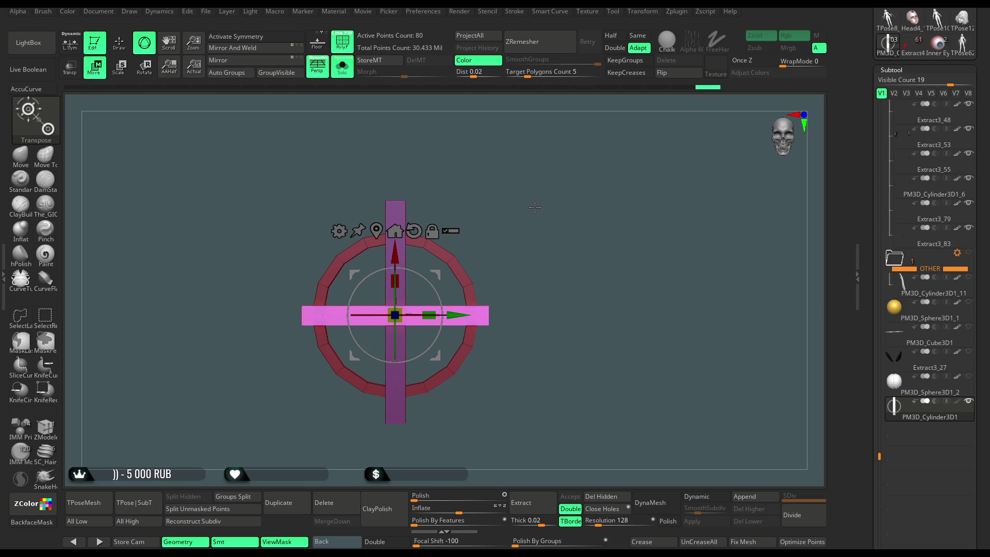
pyautogui.keyDown('alt'); pyautogui.moveTo(535, 207); pyautogui.dragTo(538, 233, button='right'); pyautogui.keyUp('alt')
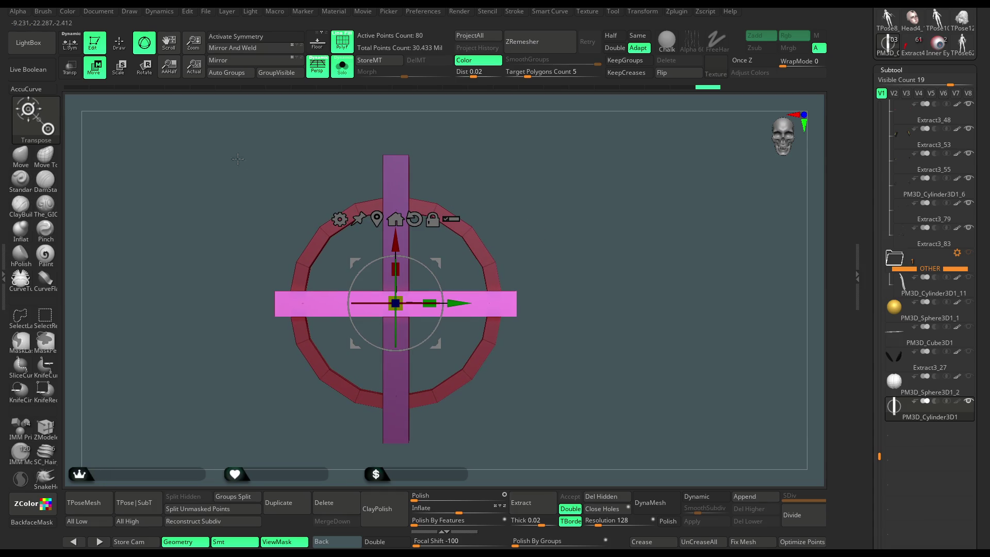
pyautogui.click(128, 46)
pyautogui.press('x')
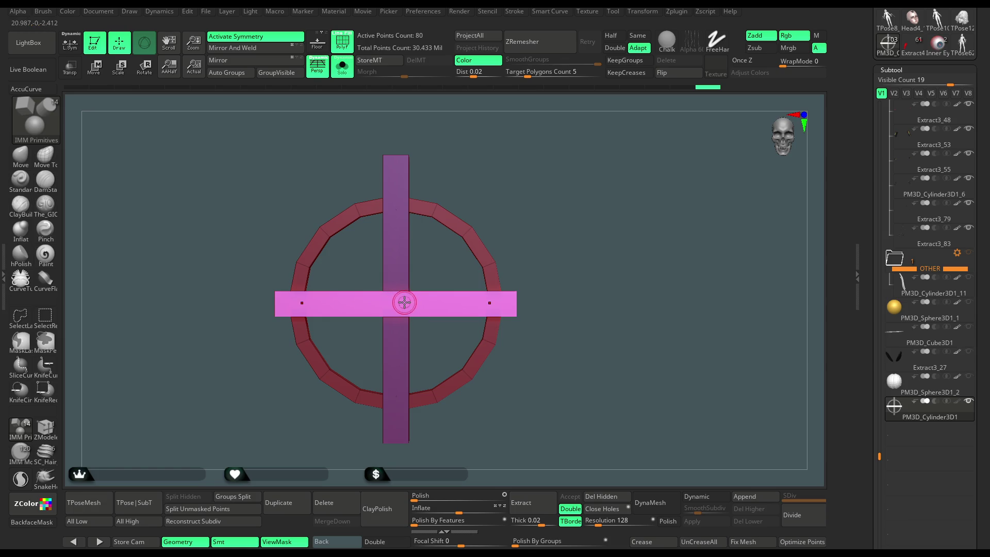
# - Choose the SC_Hair_IMM1 curve brush and test-draw mirrored tubes below the cross
pyautogui.press('b')
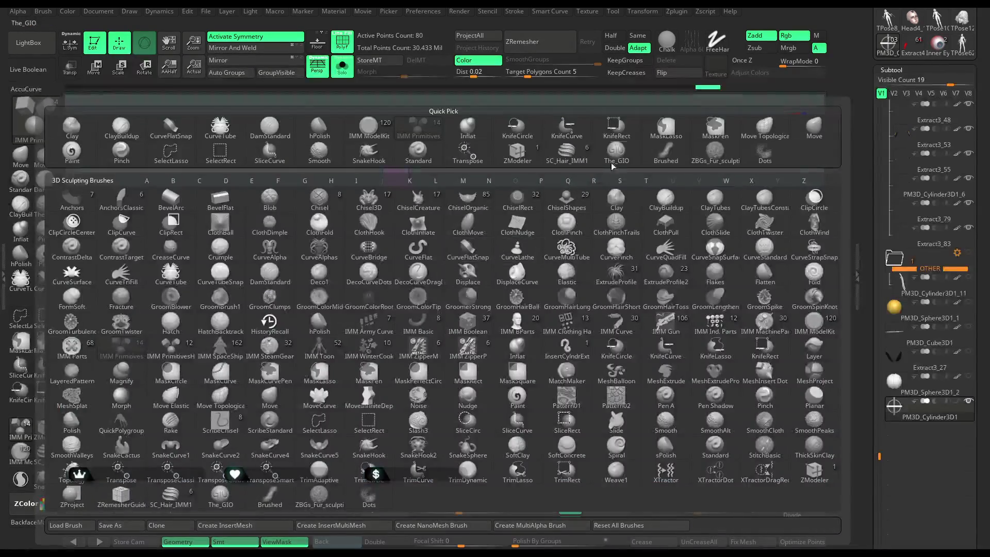
pyautogui.click(436, 288)
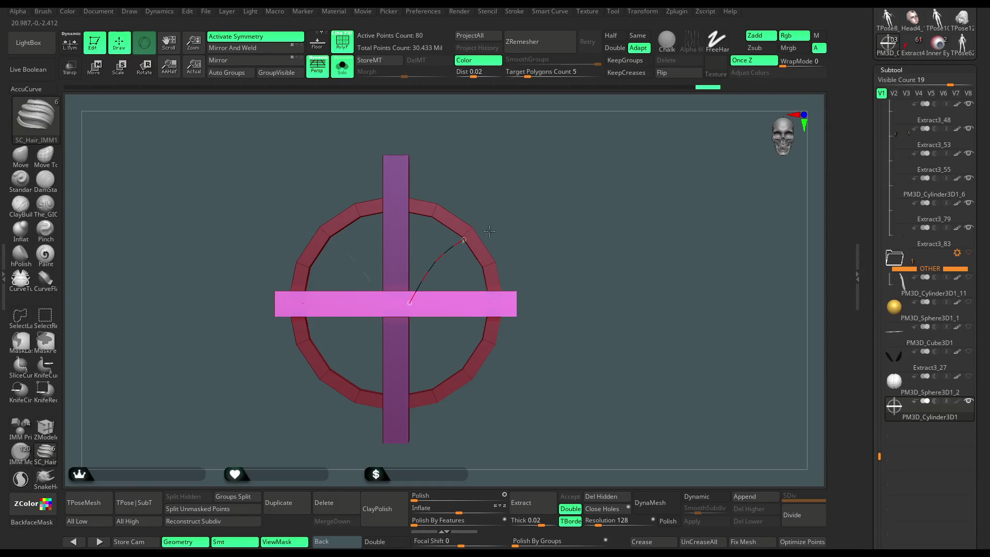
pyautogui.moveTo(489, 230); pyautogui.dragTo(544, 283)
pyautogui.hotkey('ctrl', 'z')
pyautogui.moveTo(411, 318); pyautogui.dragTo(535, 356)
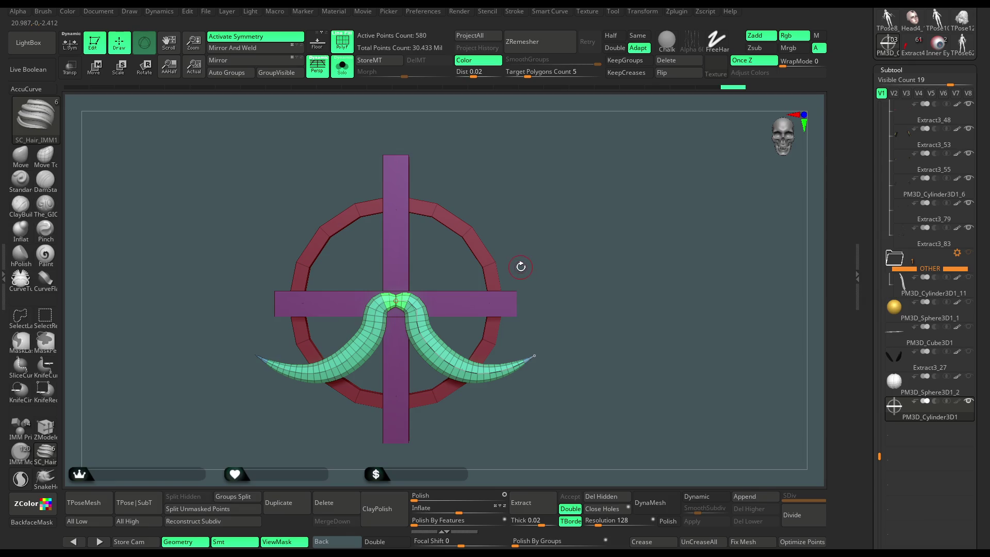
pyautogui.hotkey('ctrl', 'z')
pyautogui.press('space')
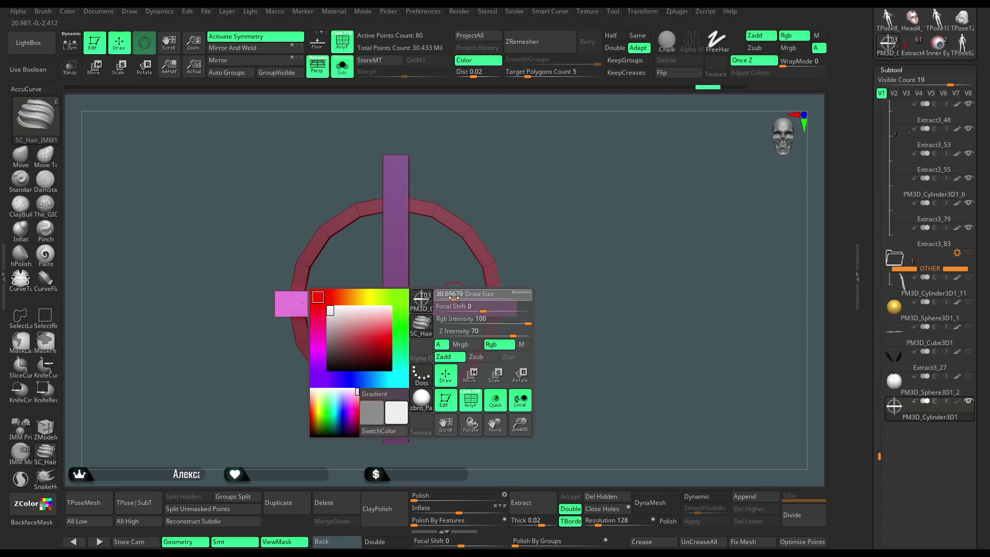
# - Redraw the mirrored tubes and adjust the curve to separate them, stepping through undo and redo
pyautogui.moveTo(434, 334)
pyautogui.mouseDown()
pyautogui.moveTo(548, 255)
pyautogui.moveTo(504, 353)
pyautogui.moveTo(531, 346)
pyautogui.mouseUp()
pyautogui.moveTo(309, 175)
pyautogui.mouseDown()
pyautogui.moveTo(335, 217)
pyautogui.moveTo(548, 231)
pyautogui.mouseUp()
pyautogui.moveTo(396, 257); pyautogui.dragTo(416, 250)
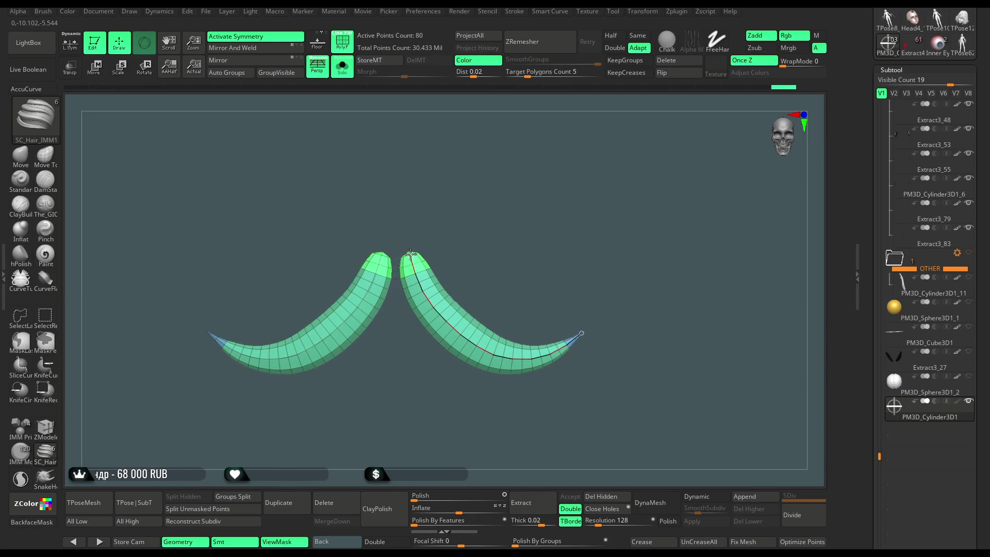
pyautogui.keyDown('alt'); pyautogui.moveTo(515, 232); pyautogui.dragTo(554, 189); pyautogui.keyUp('alt')
pyautogui.hotkey('ctrl', 'z')
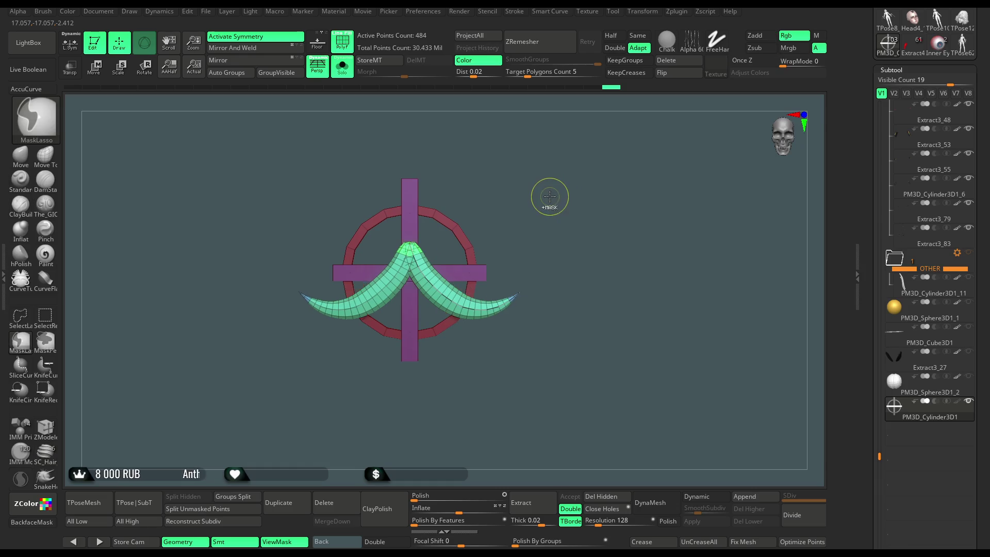
pyautogui.hotkey('ctrl', 'z')
pyautogui.hotkey('ctrl', 'z')
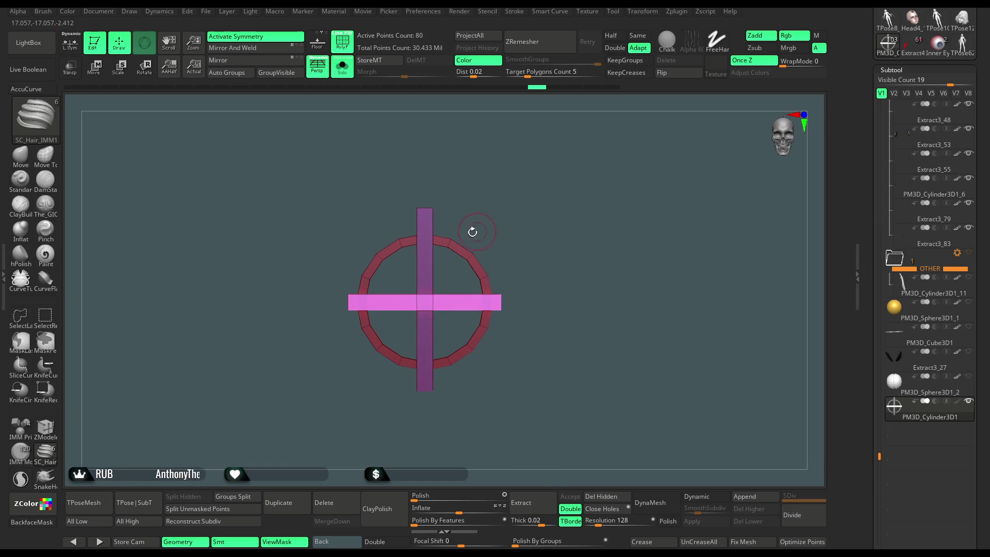
pyautogui.hotkey('ctrl', 'shift', 'z')
pyautogui.moveTo(489, 265); pyautogui.dragTo(508, 309)
pyautogui.hotkey('ctrl', 'z')
pyautogui.hotkey('ctrl', 'z')
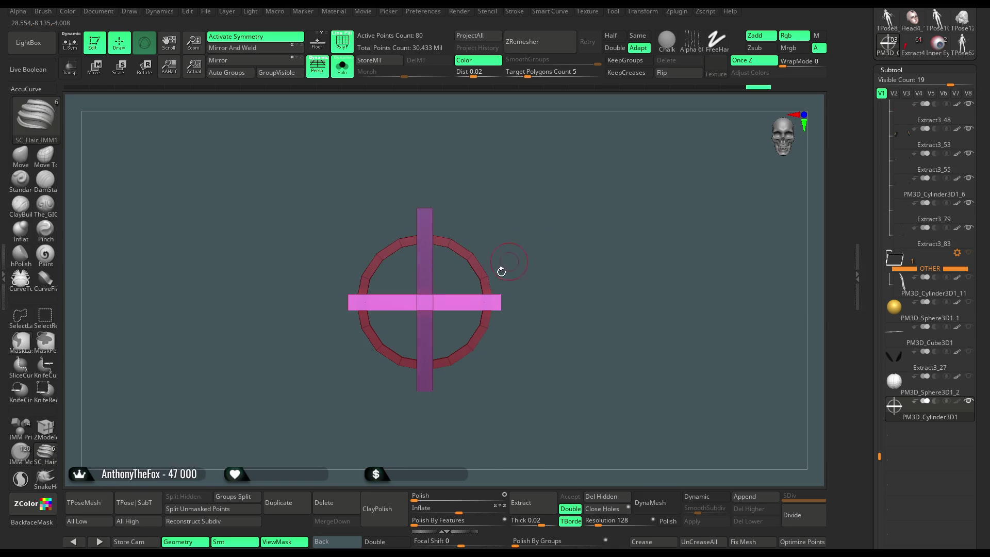
pyautogui.press('space')
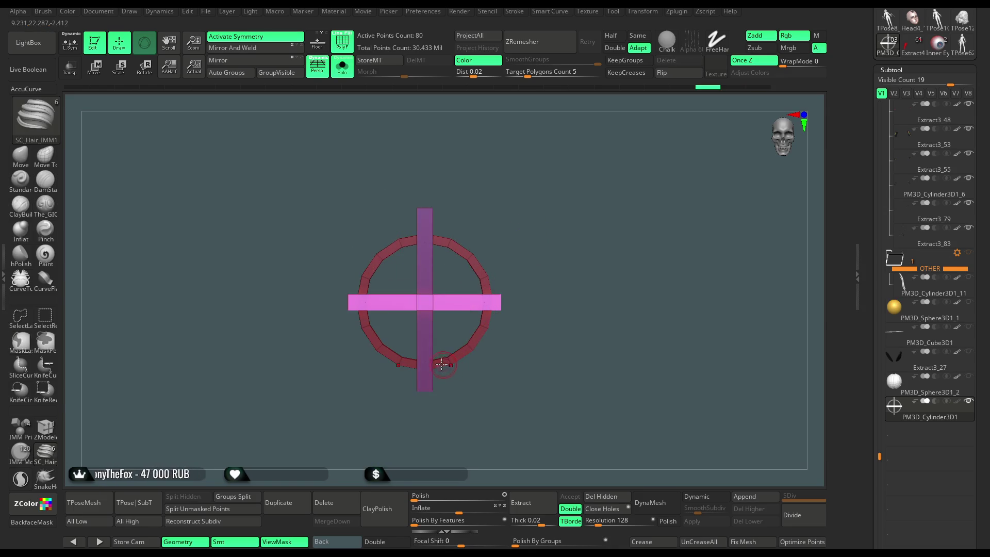
# - Settle on inward-curling mirrored green tubes, then turn Solo off to show the full character
pyautogui.moveTo(459, 354); pyautogui.dragTo(555, 328)
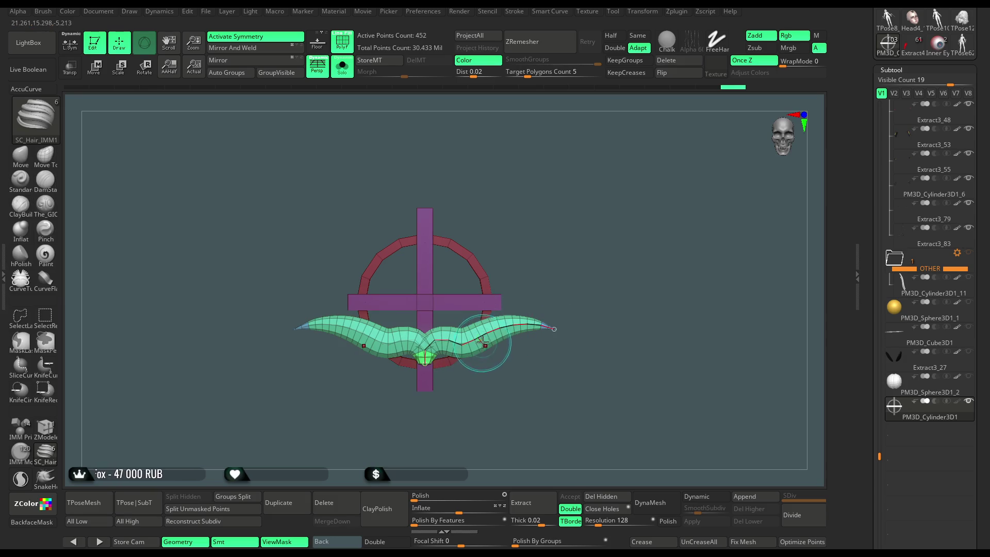
pyautogui.hotkey('ctrl', 'z')
pyautogui.hotkey('ctrl', 'z')
pyautogui.hotkey('ctrl', 'z')
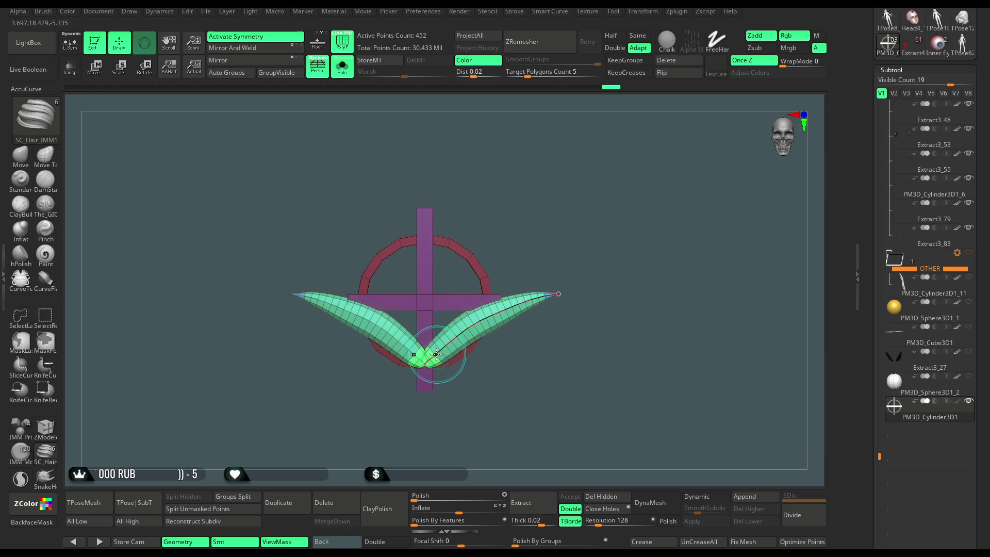
pyautogui.hotkey('ctrl', 'shift', 'z')
pyautogui.hotkey('ctrl', 'shift', 'z')
pyautogui.hotkey('ctrl', 'shift', 'z')
pyautogui.hotkey('ctrl', 'shift', 'z')
pyautogui.press('space')
pyautogui.hotkey('ctrl', 'shift', 'z')
pyautogui.hotkey('ctrl', 'shift', 'z')
pyautogui.hotkey('ctrl', 'shift', 'z')
pyautogui.hotkey('ctrl', 'shift', 'z')
pyautogui.hotkey('ctrl', 'shift', 'z')
pyautogui.hotkey('ctrl', 'shift', 'z')
pyautogui.hotkey('ctrl', 'shift', 'z')
pyautogui.hotkey('ctrl', 'shift', 'z')
pyautogui.hotkey('ctrl', 'shift', 'z')
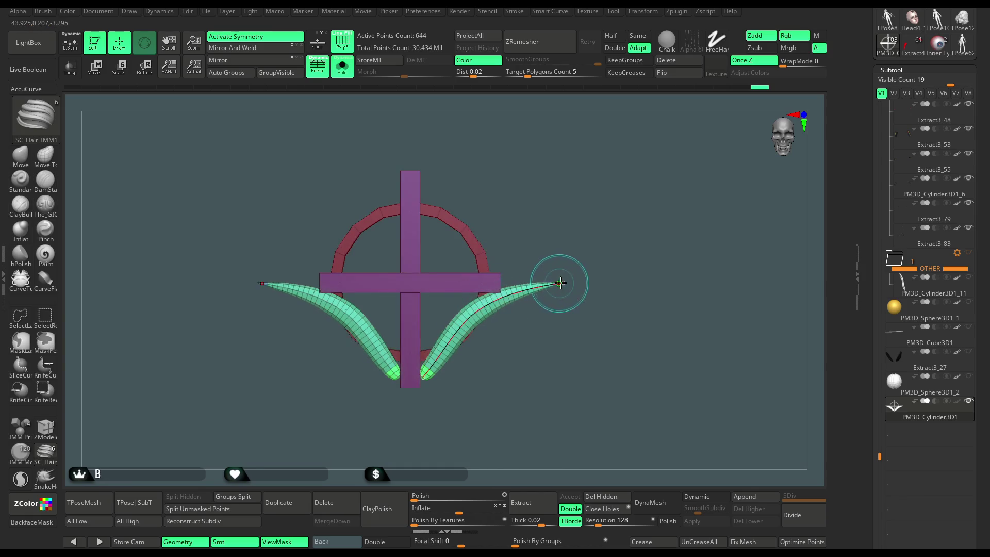
pyautogui.hotkey('ctrl', 'z')
pyautogui.hotkey('ctrl', 'z')
pyautogui.hotkey('ctrl', 'z')
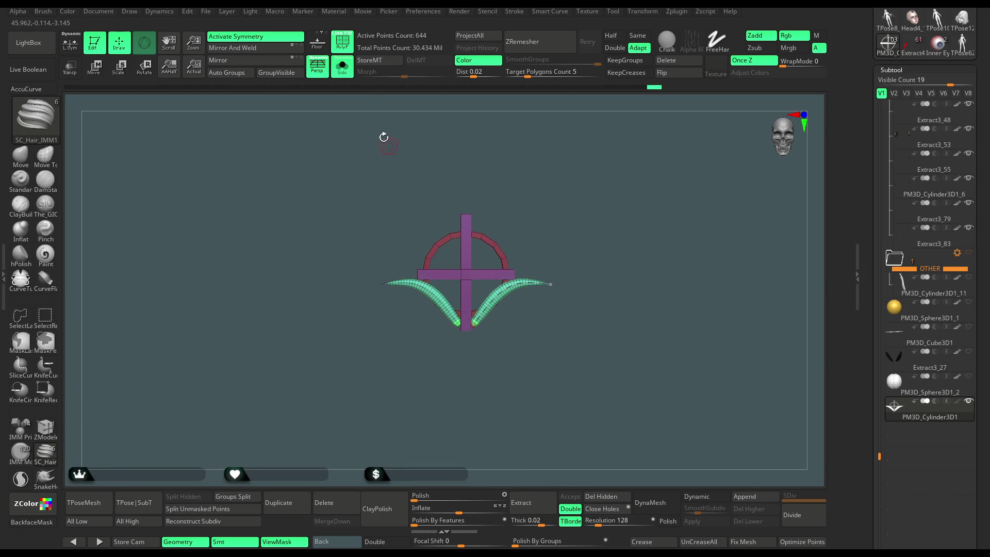
pyautogui.hotkey('alt', 's')
pyautogui.moveTo(592, 208); pyautogui.dragTo(578, 197)
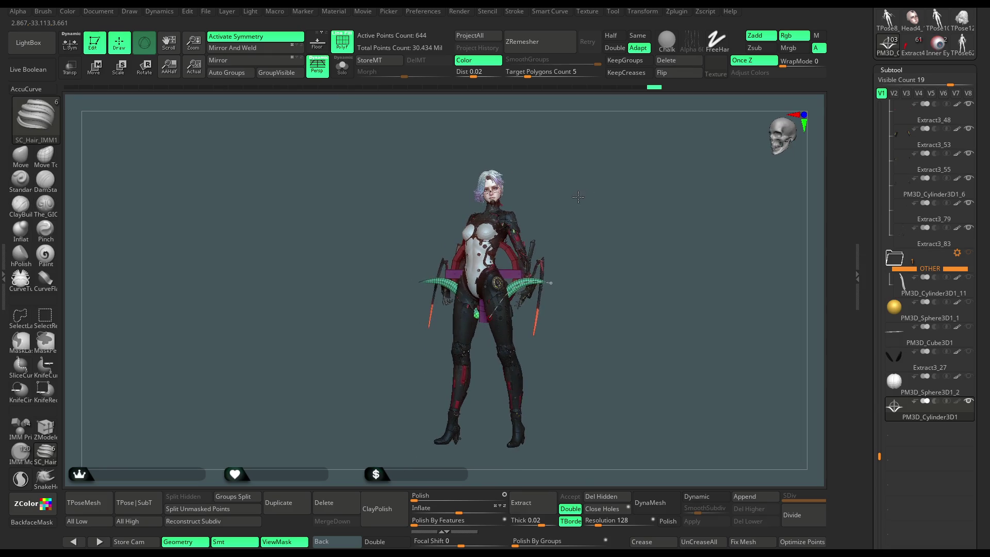
# - Solo the emblem, zoom in, and bend the tube tips downward using the curve points
pyautogui.click(342, 66)
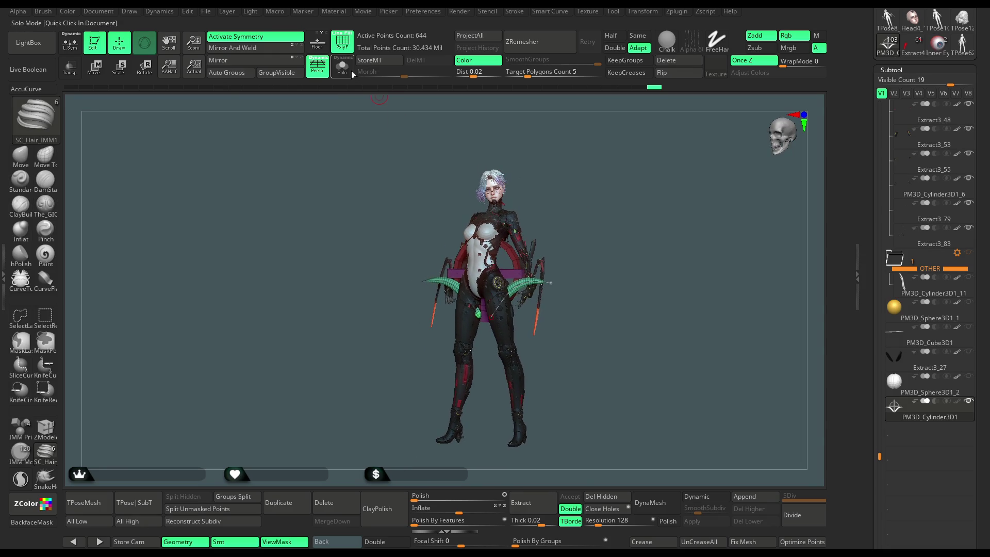
pyautogui.moveTo(563, 168)
pyautogui.mouseDown()
pyautogui.moveTo(586, 168)
pyautogui.moveTo(586, 372)
pyautogui.moveTo(432, 338)
pyautogui.moveTo(431, 316)
pyautogui.mouseUp()
pyautogui.moveTo(573, 286); pyautogui.dragTo(557, 265)
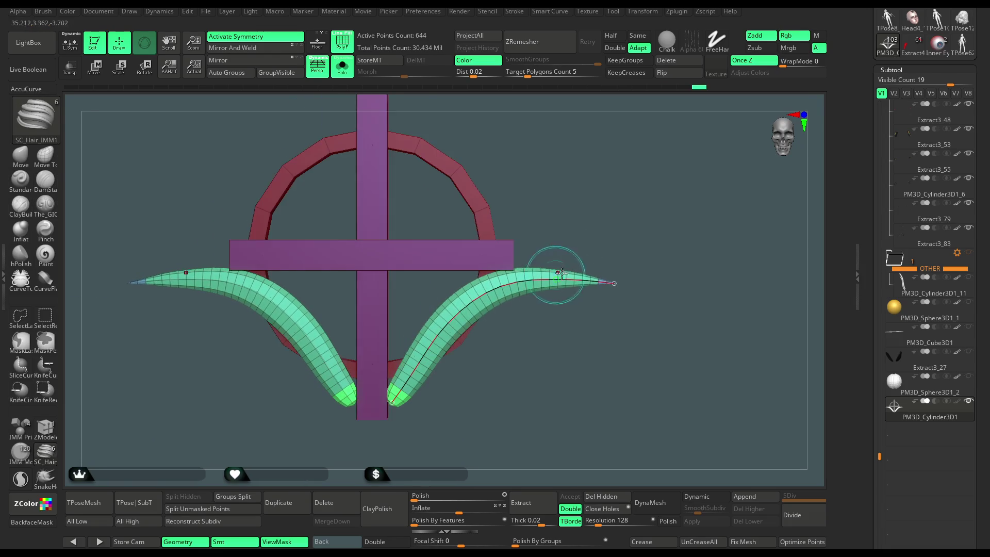
pyautogui.moveTo(617, 284); pyautogui.dragTo(569, 364)
pyautogui.click(471, 308)
pyautogui.moveTo(471, 308)
pyautogui.mouseDown()
pyautogui.moveTo(456, 310)
pyautogui.moveTo(566, 331)
pyautogui.moveTo(561, 371)
pyautogui.moveTo(576, 208)
pyautogui.moveTo(542, 197)
pyautogui.moveTo(574, 173)
pyautogui.moveTo(519, 173)
pyautogui.mouseUp()
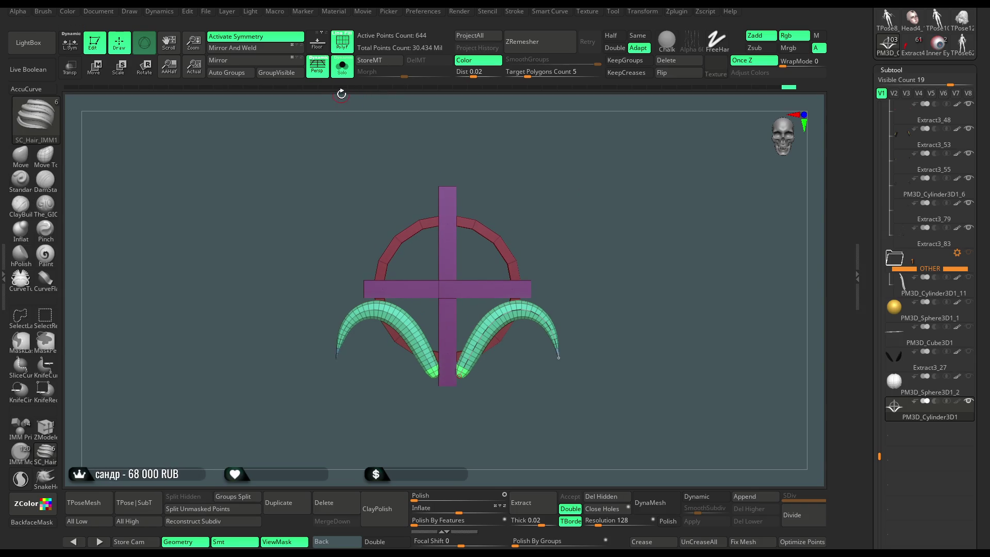
# - Toggle Solo to isolate the cross and ring, then switch to lasso masking
pyautogui.click(342, 68)
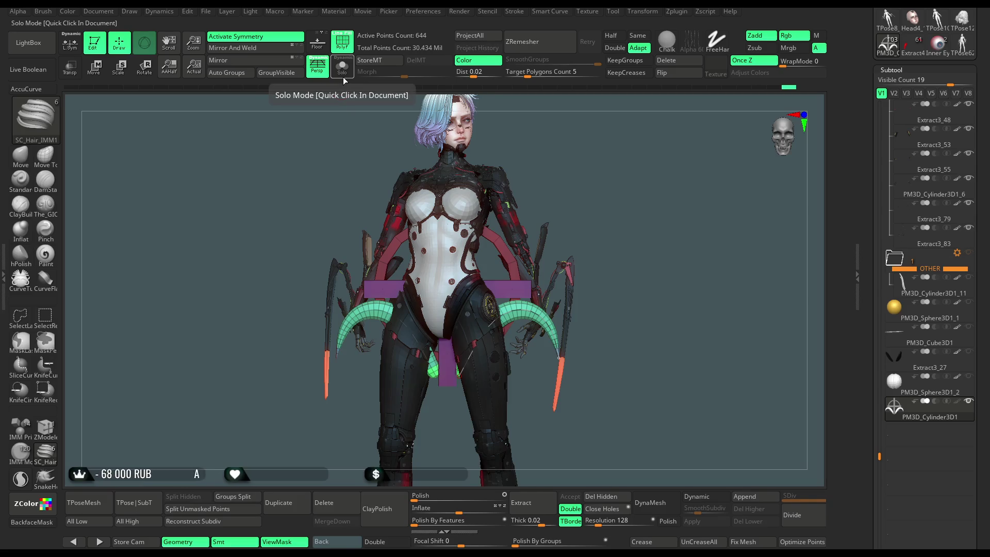
pyautogui.click(343, 77)
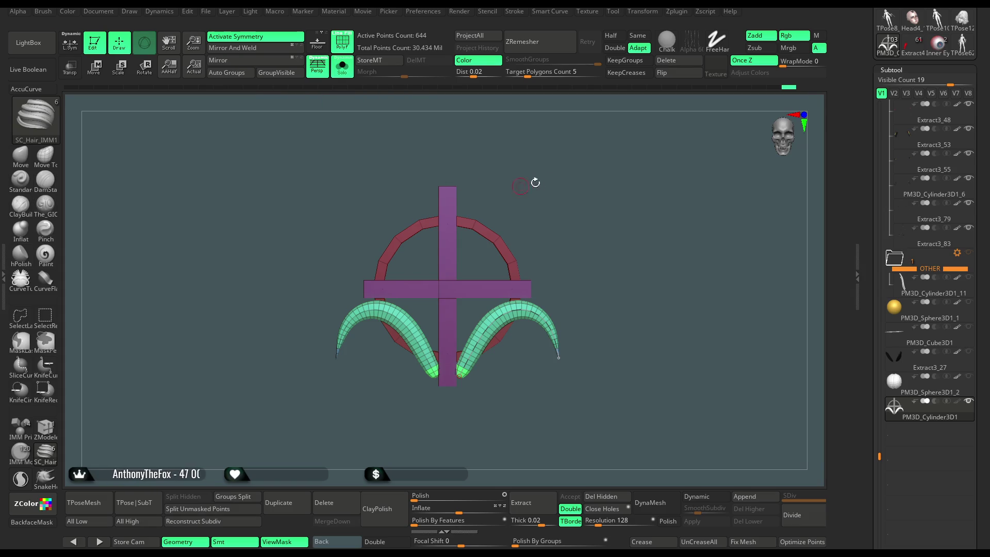
pyautogui.press('ctrl')
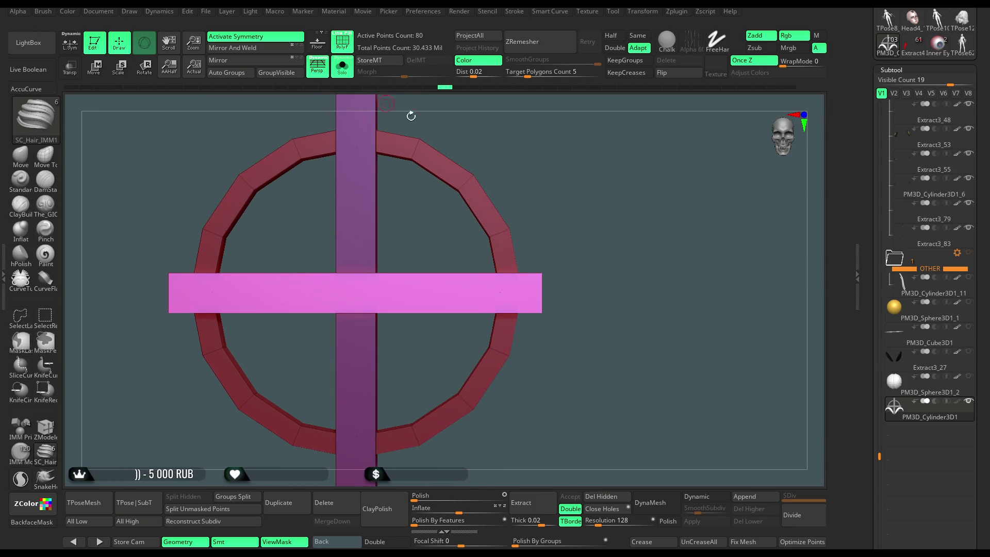
# - With ZModeler, test edge loops on the pink bar, then apply Mirror And Weld
pyautogui.click(54, 428)
pyautogui.press('space')
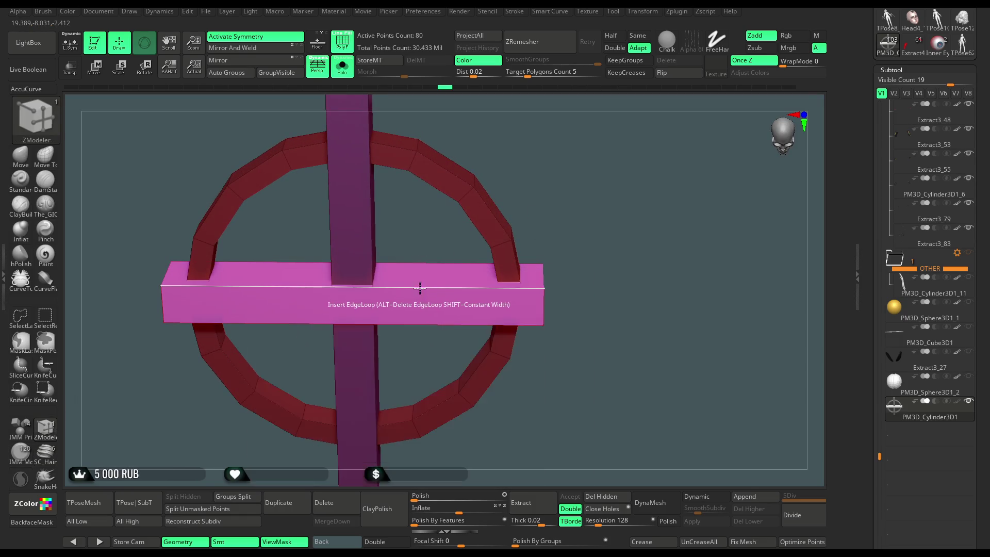
pyautogui.click(425, 286)
pyautogui.hotkey('ctrl', 'z')
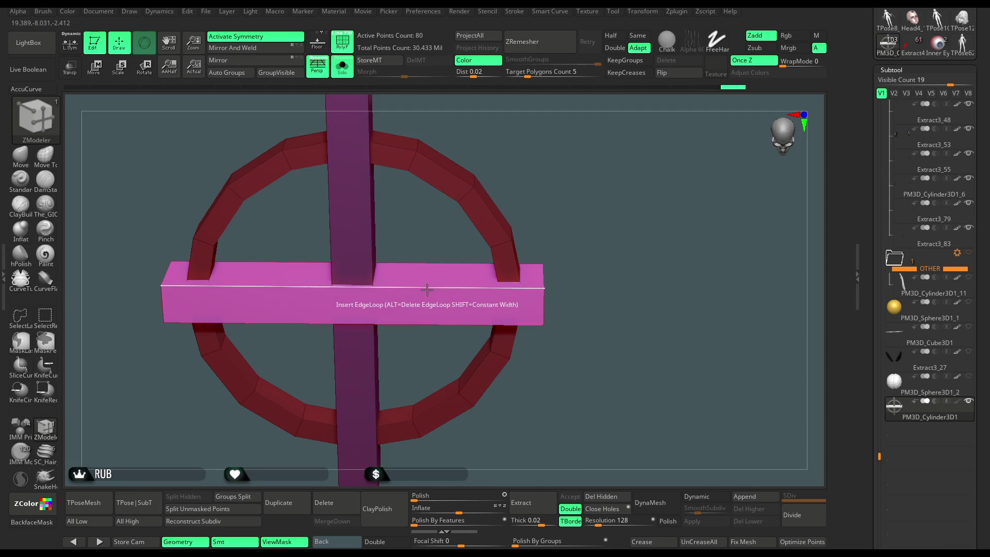
pyautogui.hotkey('ctrl', 'z')
pyautogui.click(428, 287)
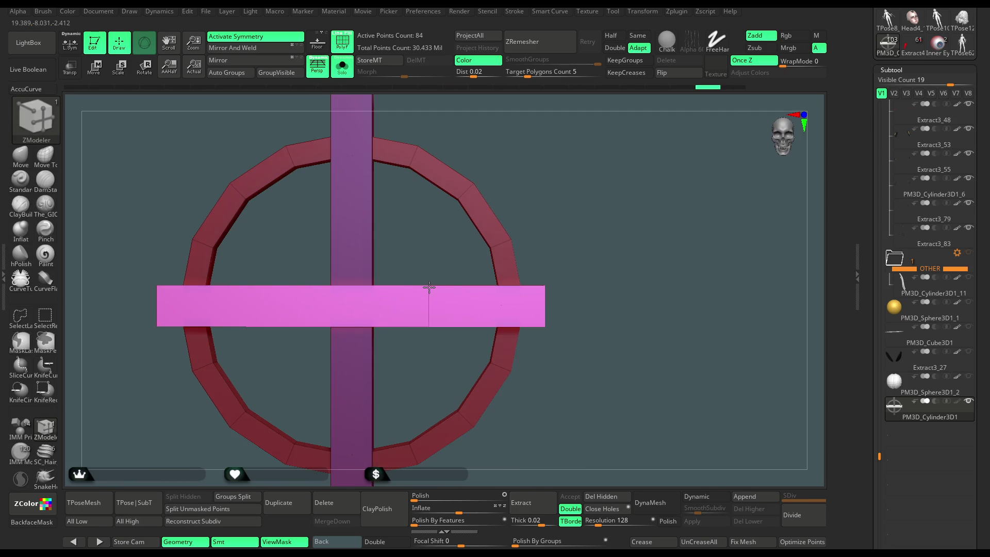
pyautogui.click(258, 289)
pyautogui.hotkey('ctrl', 'z')
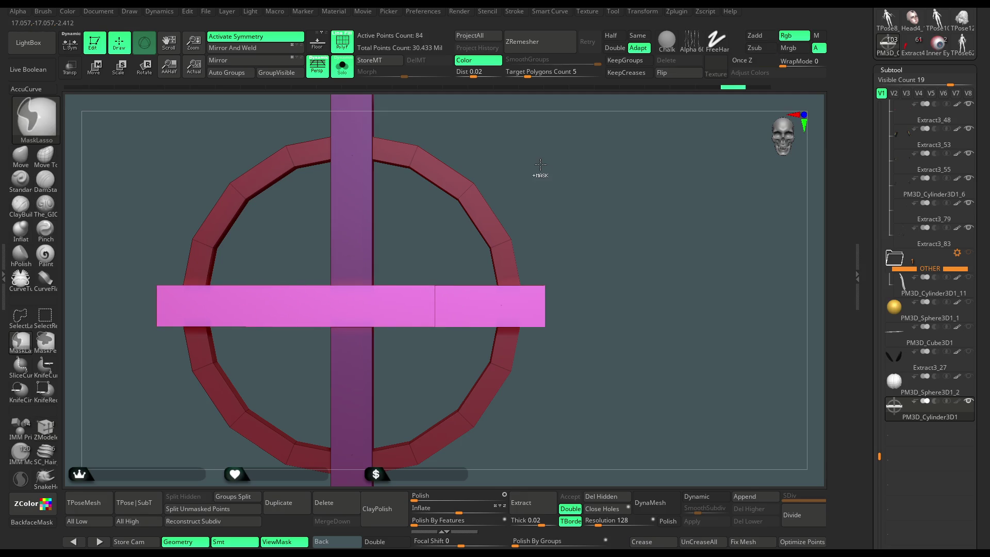
pyautogui.click(263, 48)
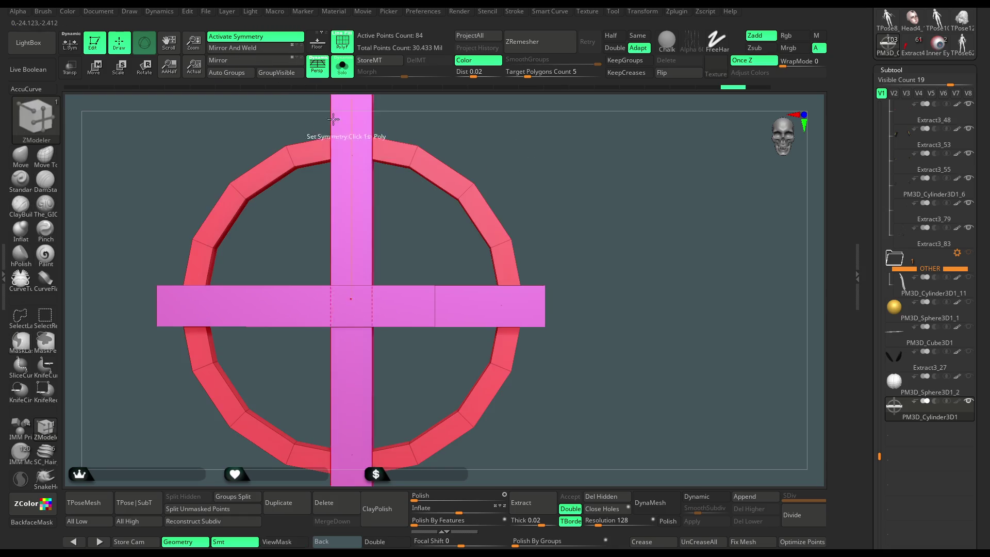
# - Add two symmetric edge loops across the horizontal bar and view it in perspective
pyautogui.moveTo(542, 165)
pyautogui.mouseDown()
pyautogui.moveTo(519, 154)
pyautogui.moveTo(525, 178)
pyautogui.moveTo(540, 181)
pyautogui.moveTo(550, 129)
pyautogui.mouseUp()
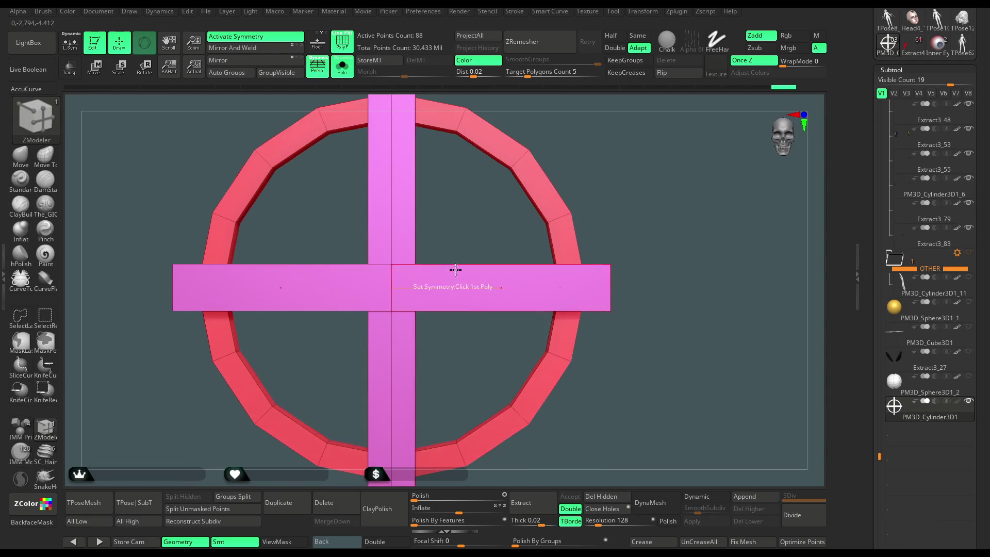
pyautogui.click(494, 277)
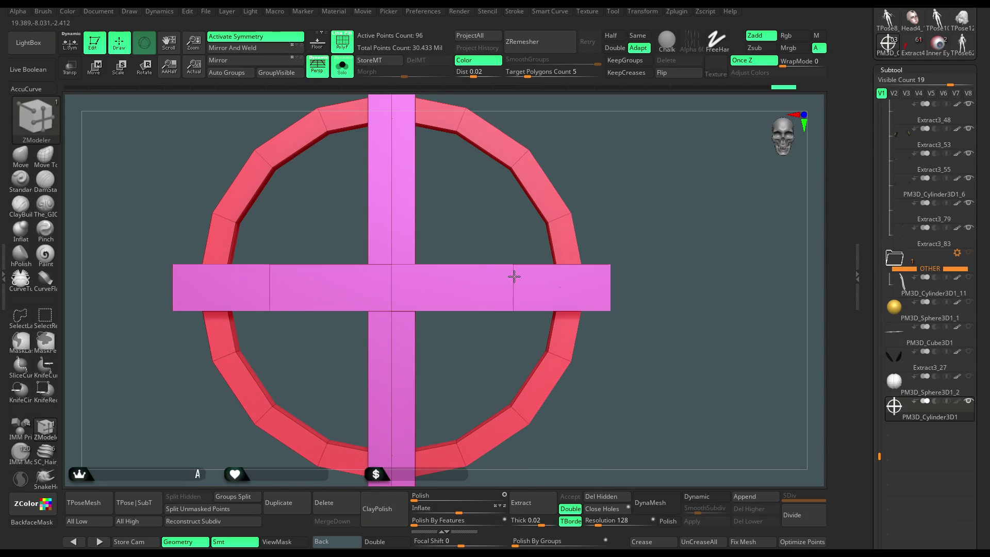
pyautogui.click(467, 275)
pyautogui.moveTo(557, 167)
pyautogui.mouseDown()
pyautogui.moveTo(464, 266)
pyautogui.moveTo(529, 177)
pyautogui.moveTo(479, 255)
pyautogui.mouseUp()
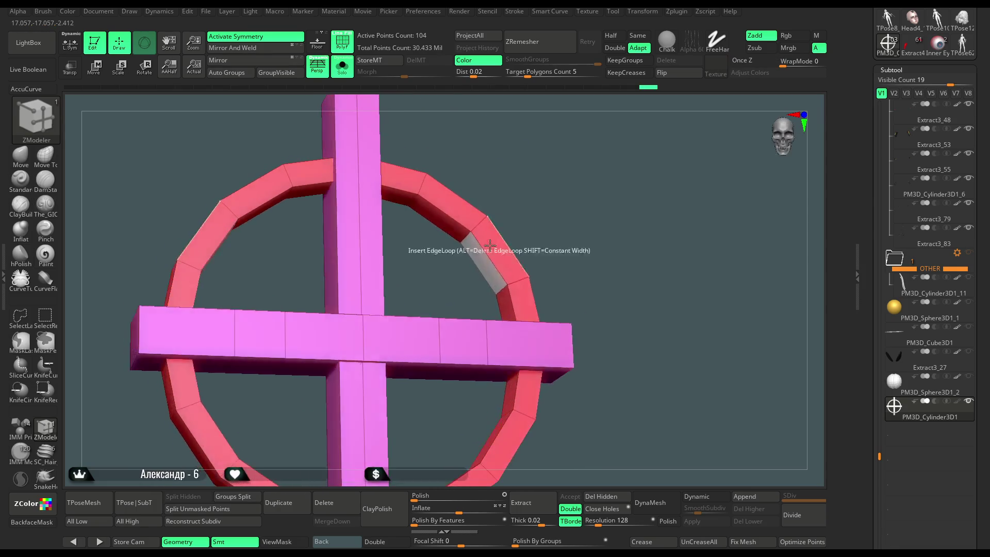
pyautogui.press('space')
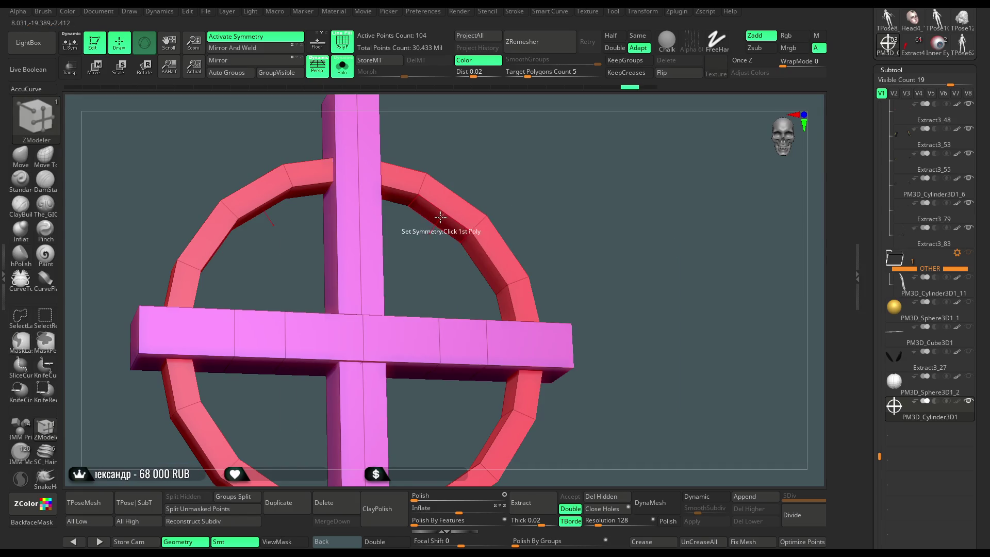
# - Set ZModeler's polygon action to QMesh with target Polygroup All, from a straight front view
pyautogui.keyDown('shift'); pyautogui.moveTo(462, 189); pyautogui.dragTo(454, 206); pyautogui.keyUp('shift')
pyautogui.press('space')
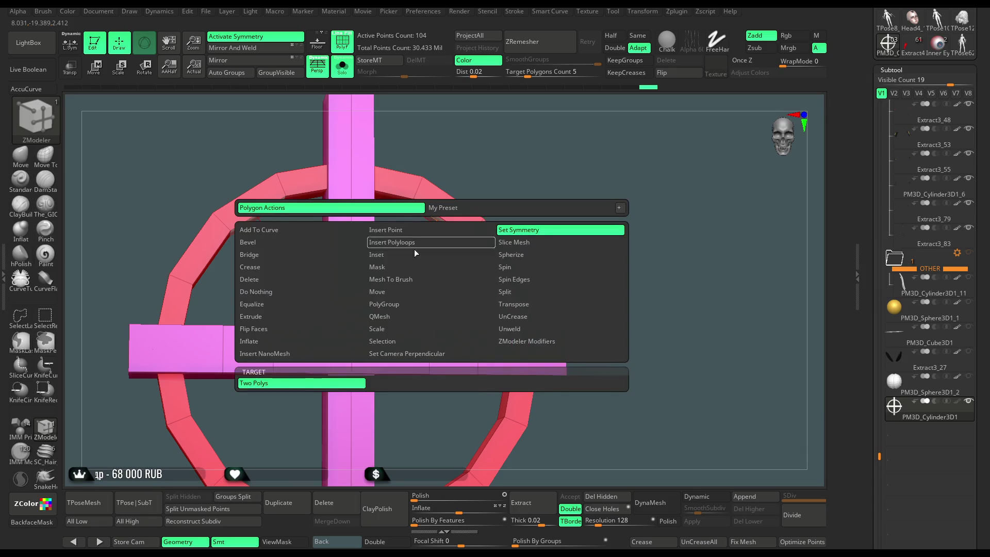
pyautogui.click(396, 305)
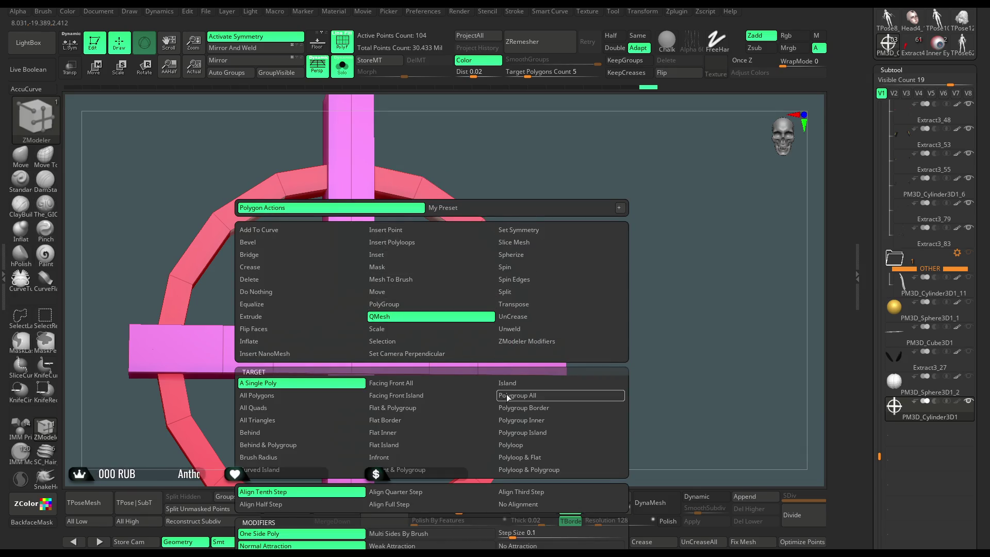
pyautogui.click(506, 394)
# - Extrude mirrored blue blocks from the ring's upper inner side and beneath the bar, lengthening the upper pair
pyautogui.moveTo(523, 169); pyautogui.dragTo(434, 218)
pyautogui.click(433, 226)
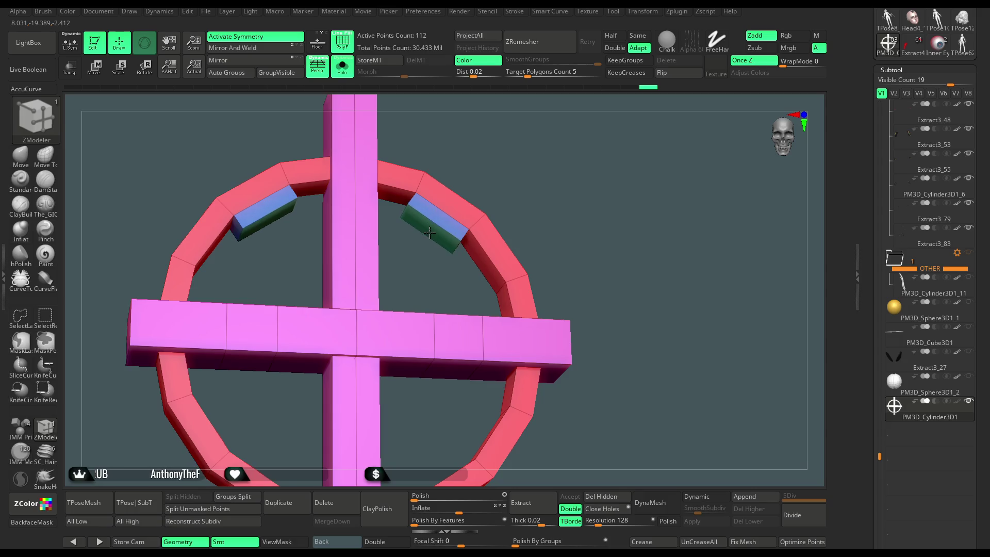
pyautogui.moveTo(495, 191)
pyautogui.keyDown('shift'); pyautogui.mouseDown()
pyautogui.moveTo(587, 152)
pyautogui.moveTo(557, 196)
pyautogui.moveTo(464, 265)
pyautogui.moveTo(463, 327)
pyautogui.mouseUp(); pyautogui.keyUp('shift')
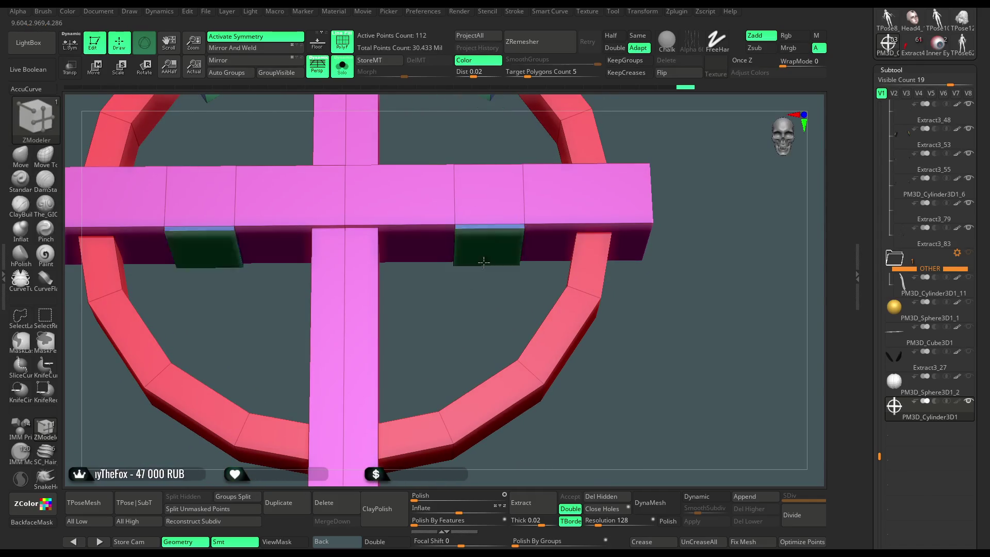
pyautogui.moveTo(490, 244); pyautogui.dragTo(489, 304)
pyautogui.moveTo(541, 335)
pyautogui.keyDown('shift'); pyautogui.mouseDown()
pyautogui.moveTo(635, 140)
pyautogui.moveTo(593, 165)
pyautogui.moveTo(521, 169)
pyautogui.mouseUp(); pyautogui.keyUp('shift')
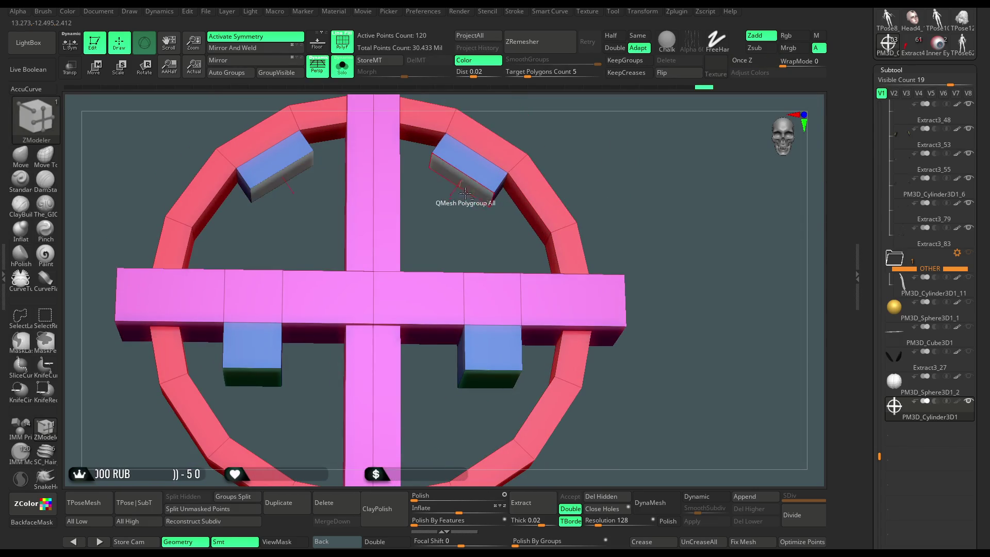
pyautogui.moveTo(478, 196)
pyautogui.mouseDown()
pyautogui.moveTo(457, 222)
pyautogui.moveTo(428, 196)
pyautogui.mouseUp()
# - Lasso-mask the two upper blocks, then invert the mask so only they stay movable
pyautogui.press('ctrl')
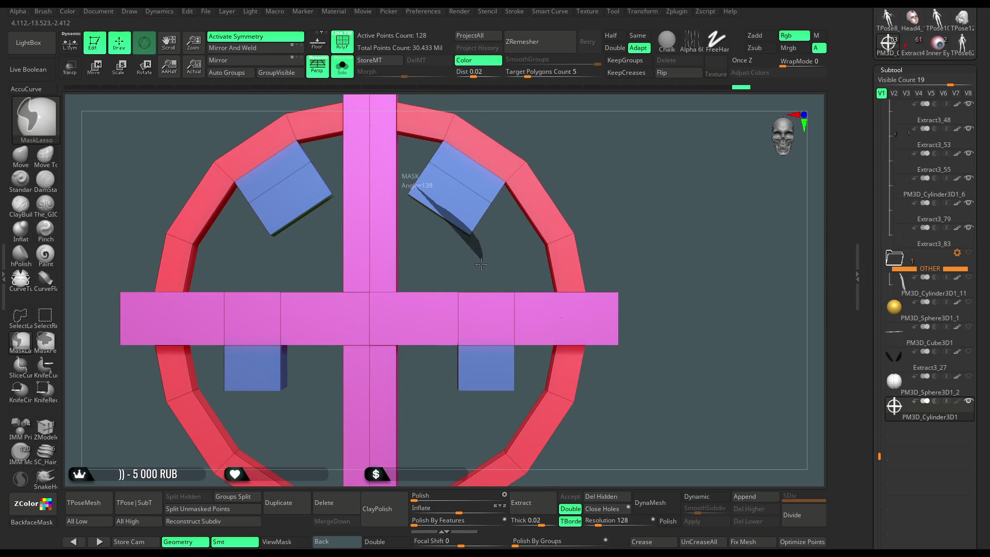
pyautogui.keyDown('ctrl'); pyautogui.moveTo(404, 264); pyautogui.dragTo(406, 207); pyautogui.keyUp('ctrl')
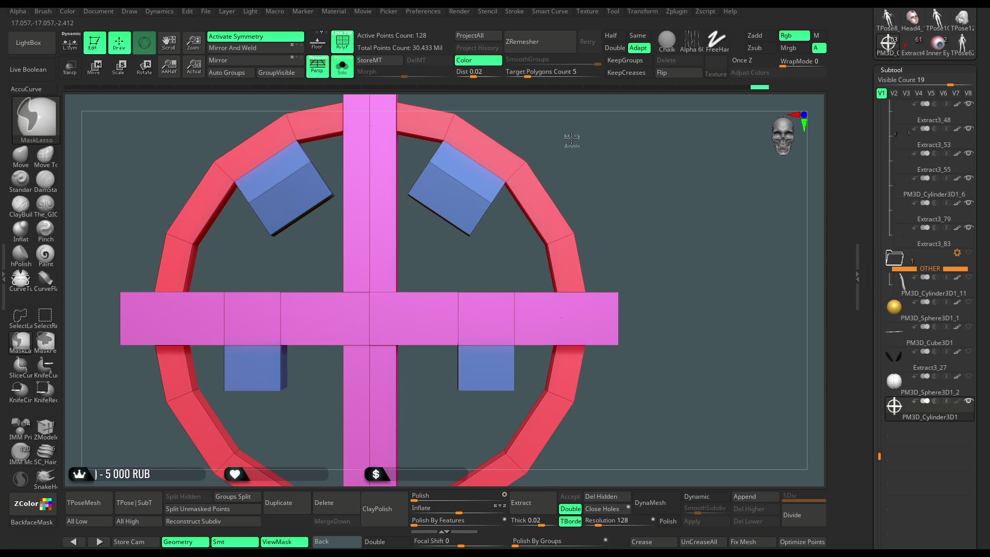
pyautogui.hotkey('ctrl', 'i')
pyautogui.press('w')
# - Rotate the two upper blocks with the Transpose gizmo into a mirrored diamond tilt
pyautogui.click(462, 199)
pyautogui.moveTo(514, 165)
pyautogui.mouseDown()
pyautogui.moveTo(494, 138)
pyautogui.moveTo(507, 184)
pyautogui.moveTo(493, 214)
pyautogui.mouseUp()
pyautogui.moveTo(434, 253); pyautogui.dragTo(467, 219)
pyautogui.hotkey('ctrl', 'z')
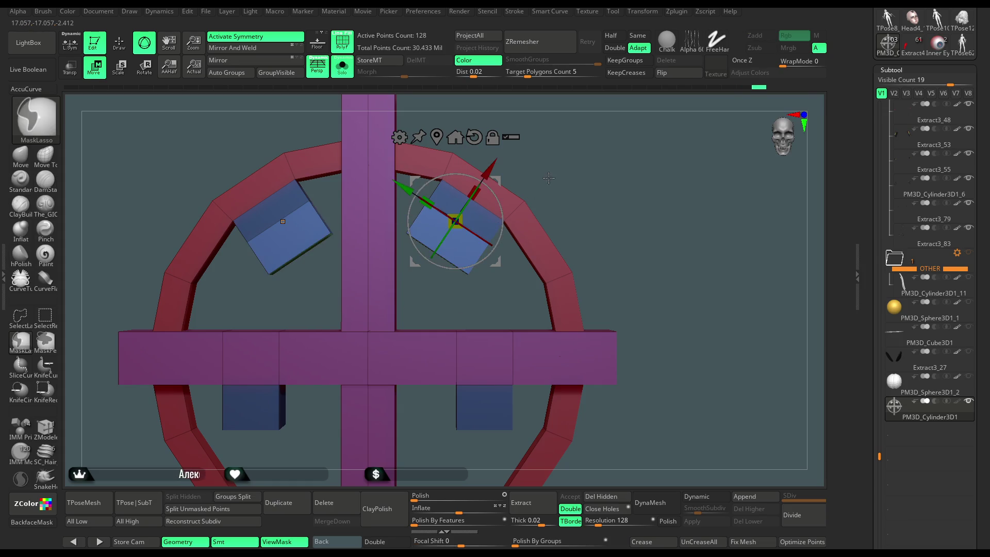
pyautogui.keyDown('alt'); pyautogui.moveTo(554, 170); pyautogui.dragTo(566, 155); pyautogui.keyUp('alt')
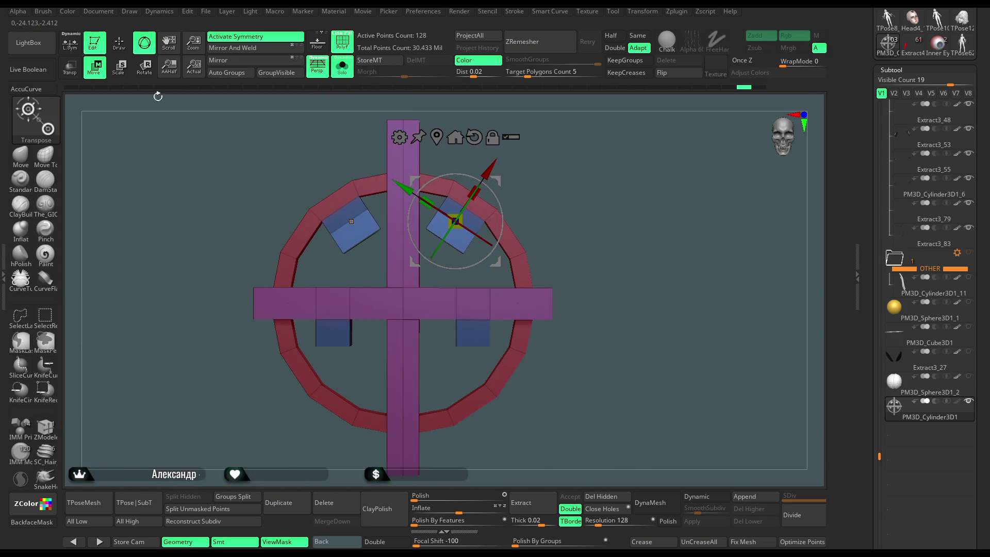
# - Clear the mask, return to the ZModeler brush and frame the whole model
pyautogui.press('q')
pyautogui.press('b')
pyautogui.press('z')
pyautogui.press('m')
pyautogui.moveTo(548, 215)
pyautogui.mouseDown()
pyautogui.moveTo(493, 188)
pyautogui.moveTo(531, 193)
pyautogui.mouseUp()
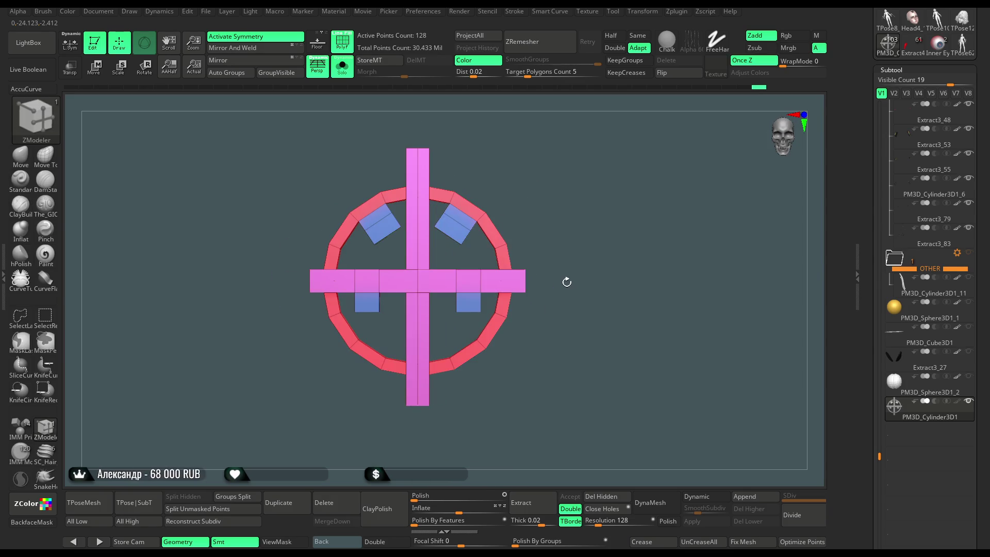
# - Delete the cross-and-ring practice subtool and confirm the warning with OK
pyautogui.click(324, 503)
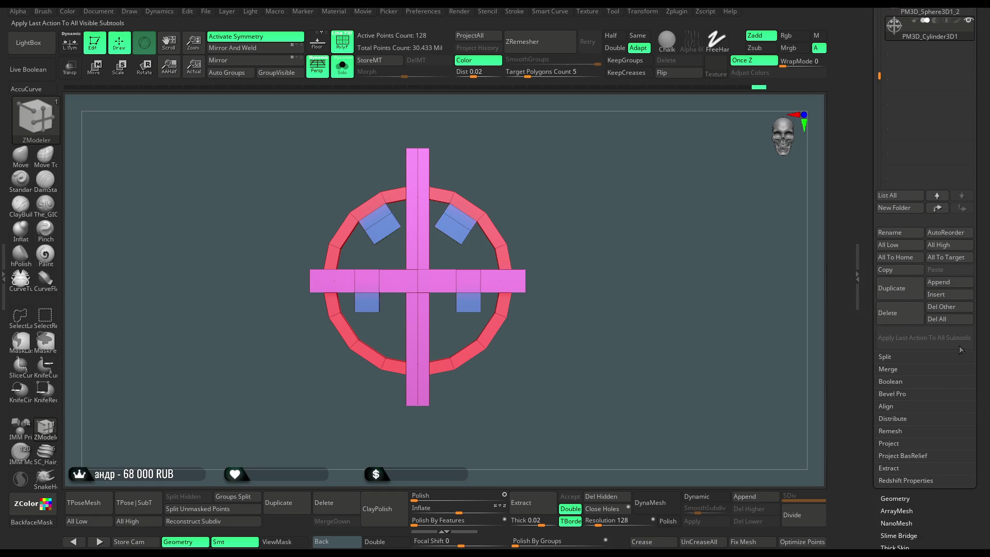
pyautogui.click(806, 333)
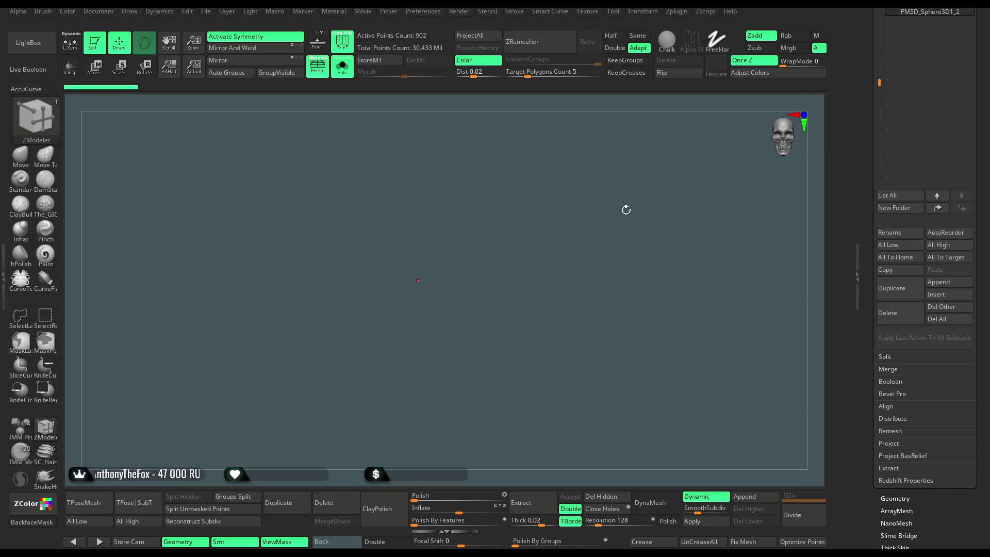
# - Turn Solo off, take the Move brush and select Fantasy_slim_girl_basemesh3_1, framing her face
pyautogui.click(346, 73)
pyautogui.moveTo(533, 198)
pyautogui.mouseDown()
pyautogui.moveTo(542, 191)
pyautogui.moveTo(519, 199)
pyautogui.moveTo(537, 230)
pyautogui.moveTo(533, 261)
pyautogui.moveTo(512, 236)
pyautogui.mouseUp()
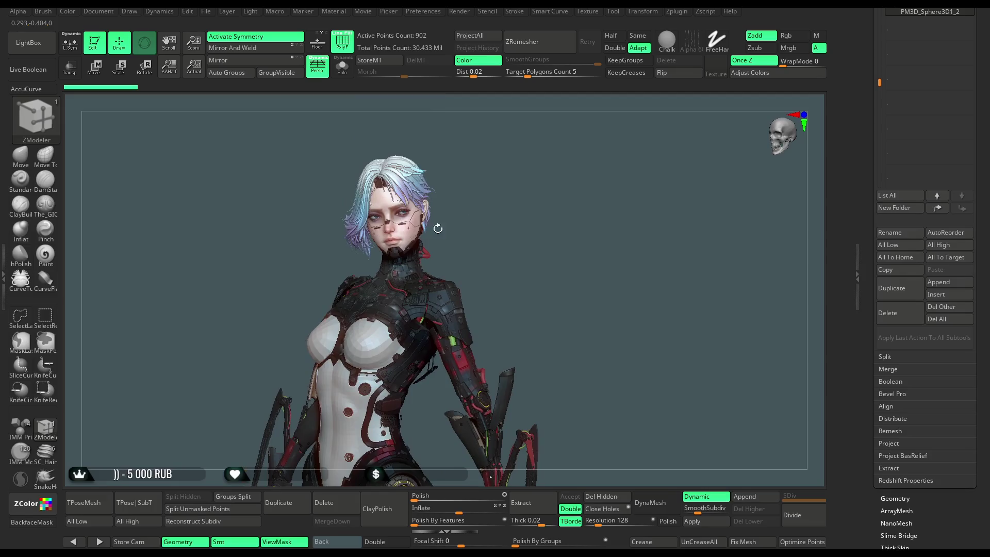
pyautogui.click(21, 155)
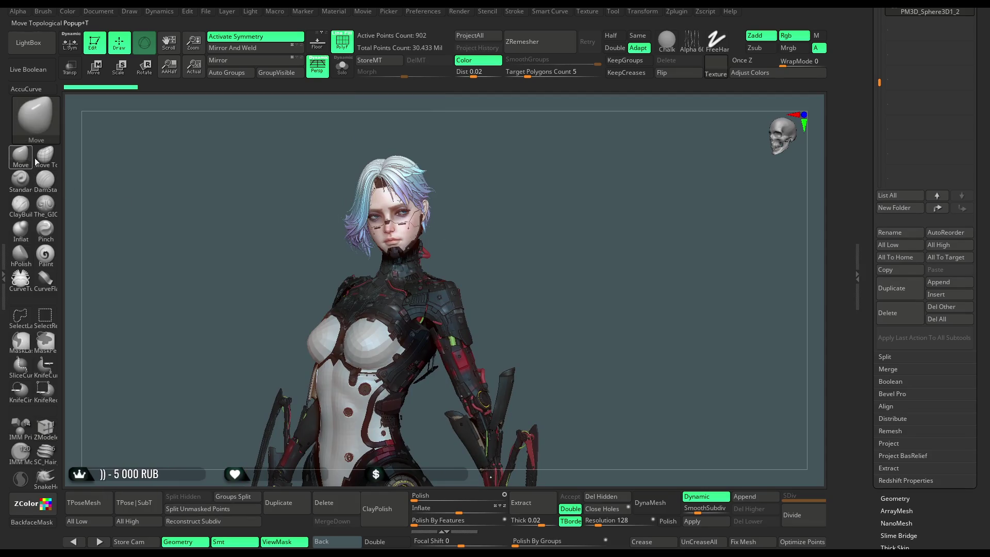
pyautogui.keyDown('alt'); pyautogui.click(426, 206); pyautogui.keyUp('alt')
pyautogui.moveTo(477, 177); pyautogui.dragTo(572, 199)
pyautogui.moveTo(475, 495)
pyautogui.mouseDown()
pyautogui.moveTo(684, 157)
pyautogui.moveTo(500, 299)
pyautogui.moveTo(428, 193)
pyautogui.mouseUp()
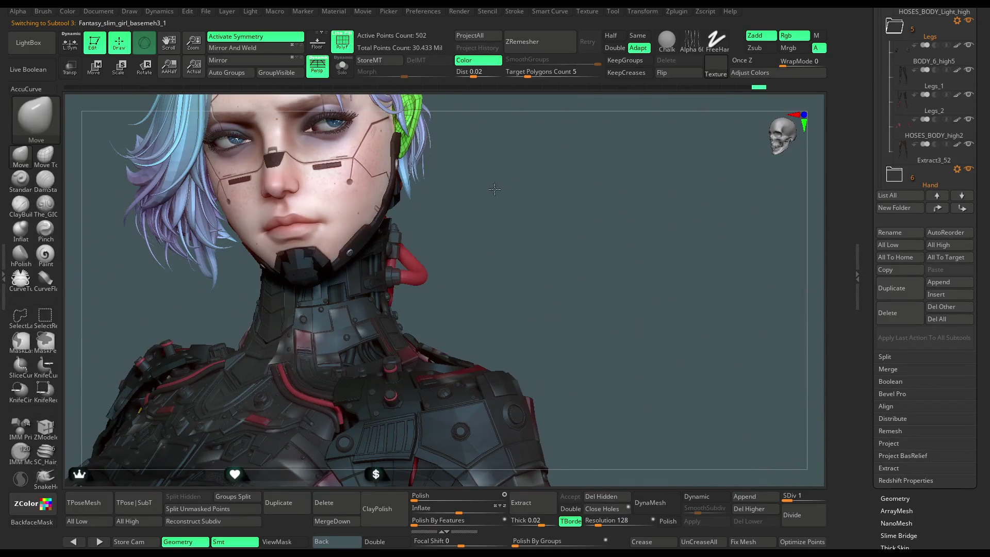
# - Isolate the ear's head mesh with Solo and duplicate the subtool
pyautogui.moveTo(494, 189); pyautogui.dragTo(420, 184)
pyautogui.moveTo(492, 161)
pyautogui.mouseDown()
pyautogui.moveTo(438, 175)
pyautogui.moveTo(402, 170)
pyautogui.moveTo(371, 134)
pyautogui.mouseUp()
pyautogui.click(342, 67)
pyautogui.moveTo(510, 242)
pyautogui.mouseDown()
pyautogui.moveTo(508, 193)
pyautogui.moveTo(503, 209)
pyautogui.mouseUp()
pyautogui.click(278, 503)
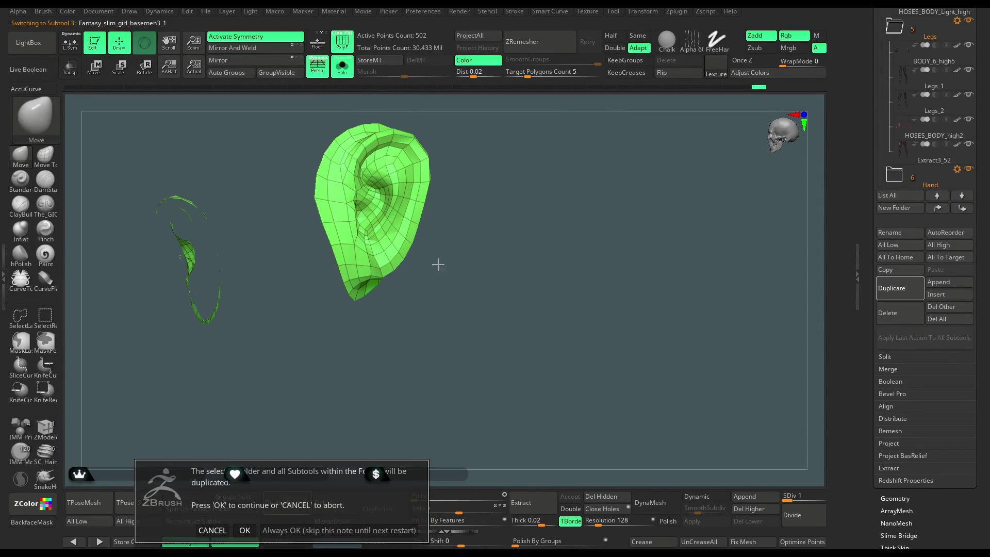
pyautogui.click(244, 530)
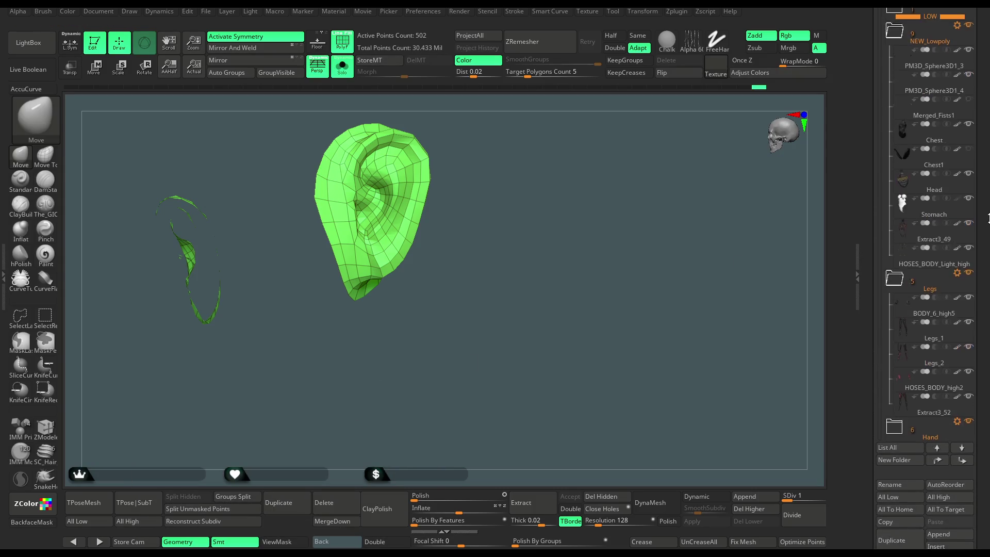
# - On the duplicate Fantasy_slim_girl_basemesh3_2, hide the left piece so only a single ear remains
pyautogui.click(222, 496)
pyautogui.moveTo(504, 236)
pyautogui.keyDown('alt'); pyautogui.mouseDown()
pyautogui.moveTo(504, 261)
pyautogui.moveTo(438, 238)
pyautogui.mouseUp(); pyautogui.keyUp('alt')
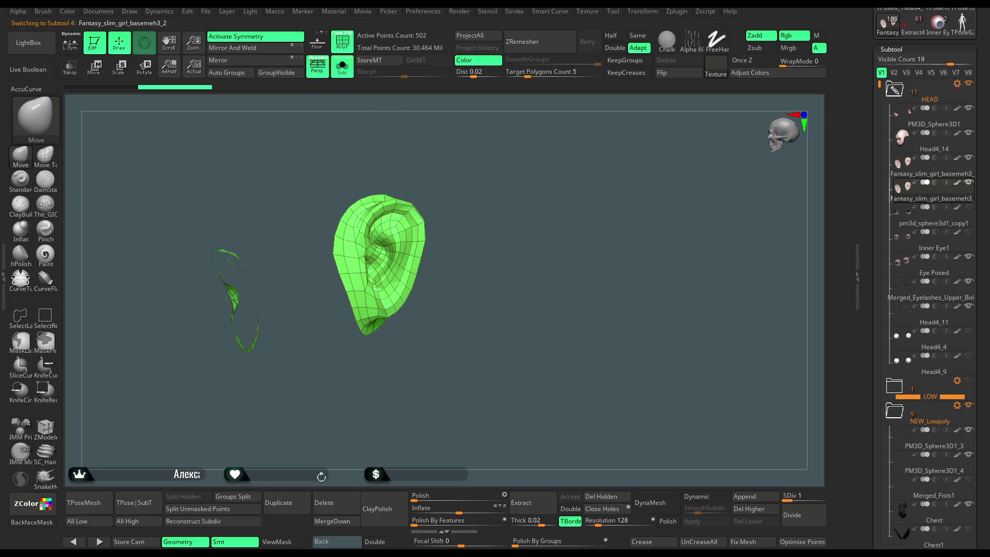
pyautogui.click(376, 543)
pyautogui.moveTo(295, 194)
pyautogui.keyDown('ctrl'); pyautogui.keyDown('alt'); pyautogui.keyDown('shift'); pyautogui.mouseDown()
pyautogui.moveTo(273, 415)
pyautogui.moveTo(153, 439)
pyautogui.mouseUp(); pyautogui.keyUp('shift'); pyautogui.keyUp('alt'); pyautogui.keyUp('ctrl')
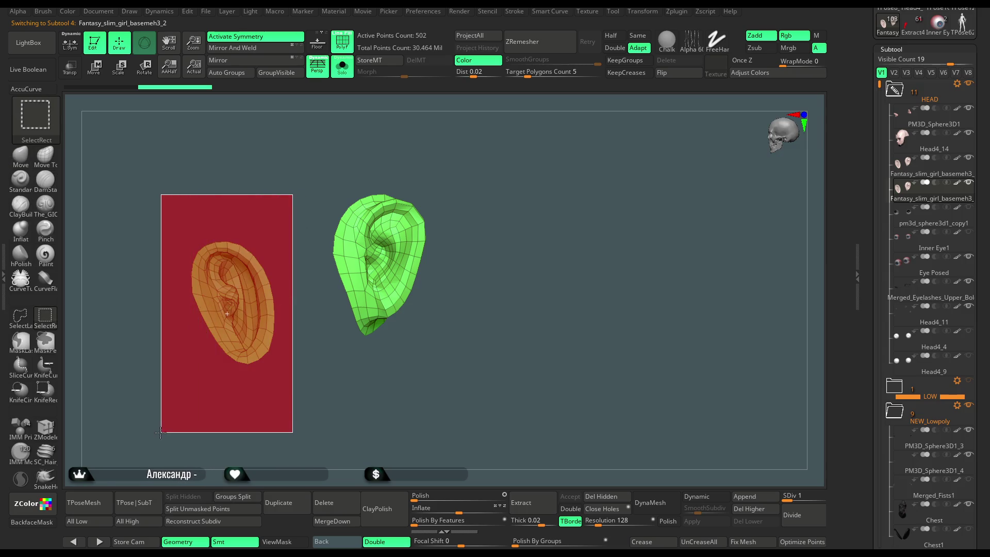
pyautogui.keyDown('ctrl'); pyautogui.keyDown('shift'); pyautogui.click(474, 292); pyautogui.keyUp('shift'); pyautogui.keyUp('ctrl')
pyautogui.moveTo(283, 198)
pyautogui.keyDown('ctrl'); pyautogui.keyDown('alt'); pyautogui.keyDown('shift'); pyautogui.mouseDown()
pyautogui.moveTo(210, 419)
pyautogui.moveTo(172, 427)
pyautogui.mouseUp(); pyautogui.keyUp('shift'); pyautogui.keyUp('alt'); pyautogui.keyUp('ctrl')
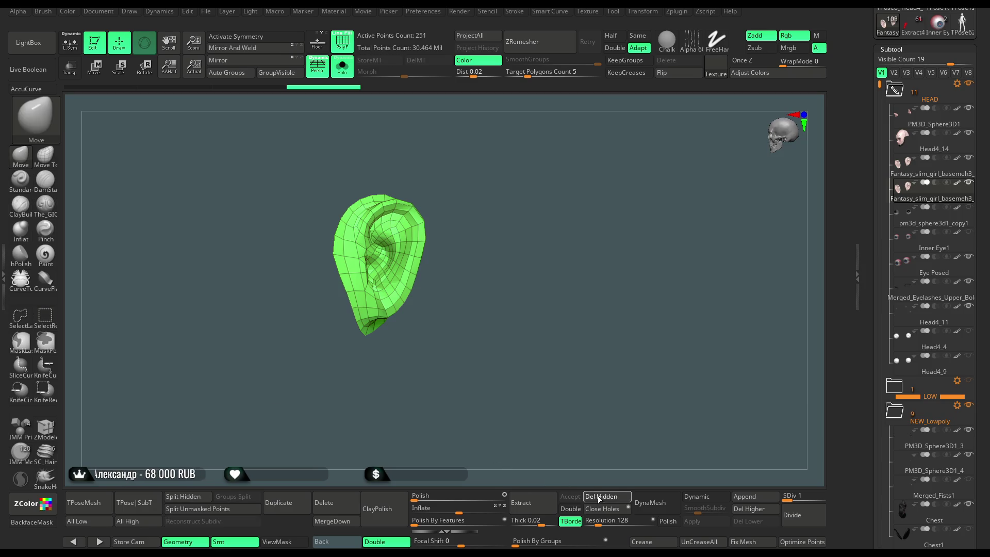
pyautogui.moveTo(555, 286); pyautogui.dragTo(577, 342)
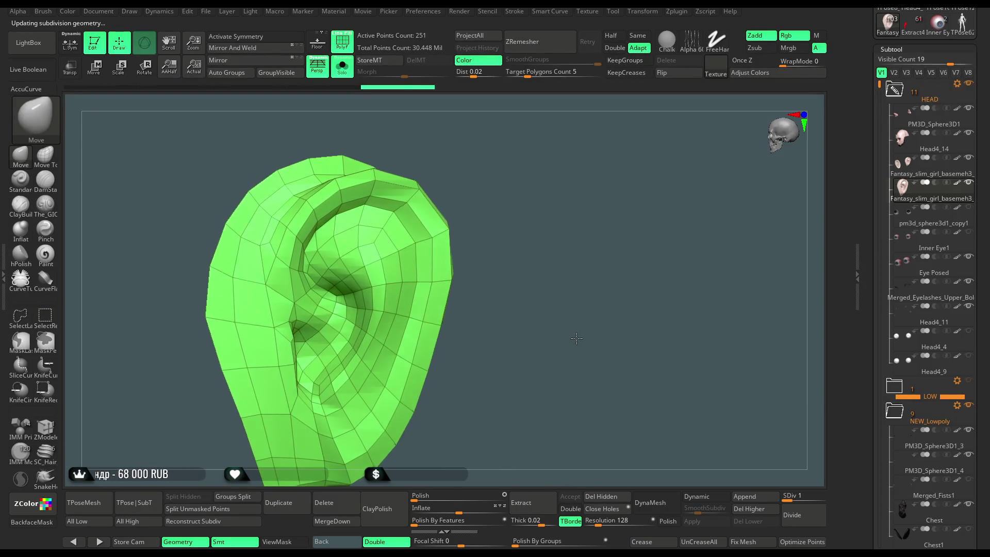
# - Delete the ear's higher subdivision levels and switch to the ZModeler brush
pyautogui.click(762, 518)
pyautogui.moveTo(522, 234); pyautogui.dragTo(513, 226)
pyautogui.click(45, 427)
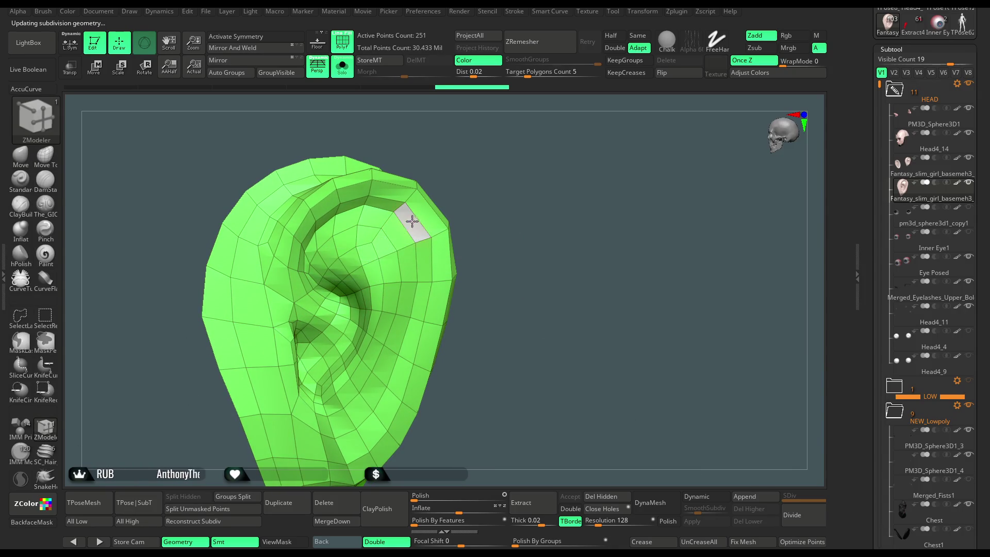
# - Paint a polygroup strip along the ear's upper rim and show only that 28-point strip
pyautogui.moveTo(427, 271)
pyautogui.mouseDown()
pyautogui.moveTo(413, 324)
pyautogui.moveTo(428, 339)
pyautogui.moveTo(427, 228)
pyautogui.moveTo(478, 195)
pyautogui.moveTo(516, 206)
pyautogui.moveTo(505, 221)
pyautogui.mouseUp()
pyautogui.moveTo(436, 214)
pyautogui.mouseDown()
pyautogui.moveTo(429, 237)
pyautogui.moveTo(467, 336)
pyautogui.mouseUp()
pyautogui.moveTo(438, 195); pyautogui.dragTo(478, 332)
pyautogui.moveTo(599, 443)
pyautogui.mouseDown()
pyautogui.moveTo(590, 178)
pyautogui.moveTo(587, 196)
pyautogui.moveTo(548, 159)
pyautogui.moveTo(499, 268)
pyautogui.moveTo(487, 221)
pyautogui.moveTo(488, 206)
pyautogui.moveTo(571, 157)
pyautogui.moveTo(548, 153)
pyautogui.mouseUp()
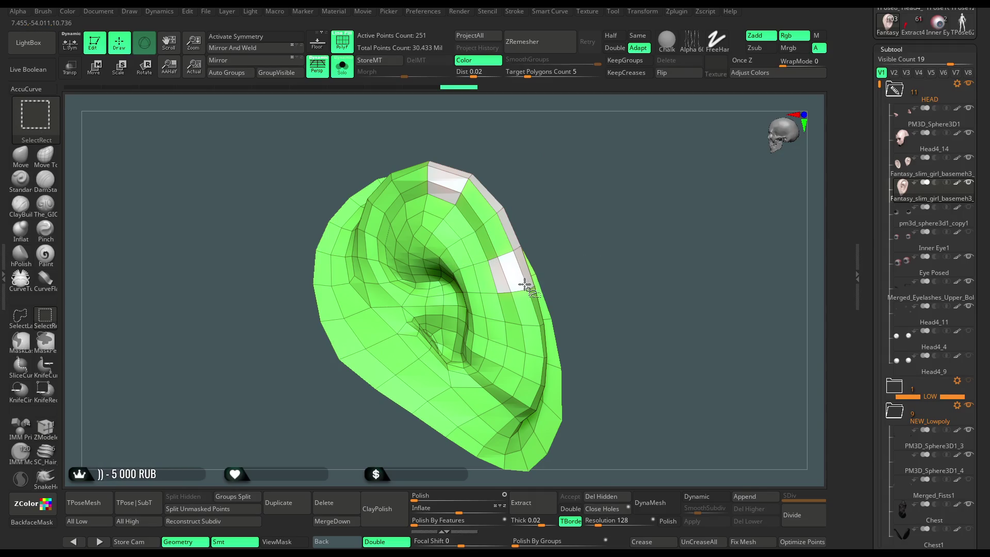
pyautogui.moveTo(525, 285)
pyautogui.mouseDown()
pyautogui.moveTo(519, 221)
pyautogui.moveTo(568, 204)
pyautogui.mouseUp()
pyautogui.keyDown('ctrl'); pyautogui.keyDown('shift'); pyautogui.click(519, 221); pyautogui.keyUp('shift'); pyautogui.keyUp('ctrl')
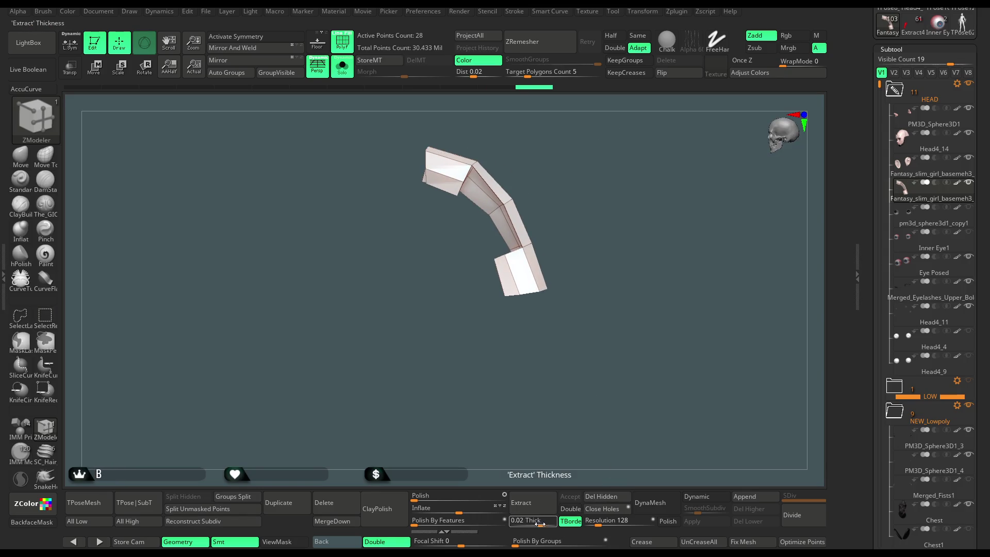
# - Inflate the rim band twice until it clears the ear, then isolate it again with Solo
pyautogui.moveTo(459, 510); pyautogui.dragTo(470, 511)
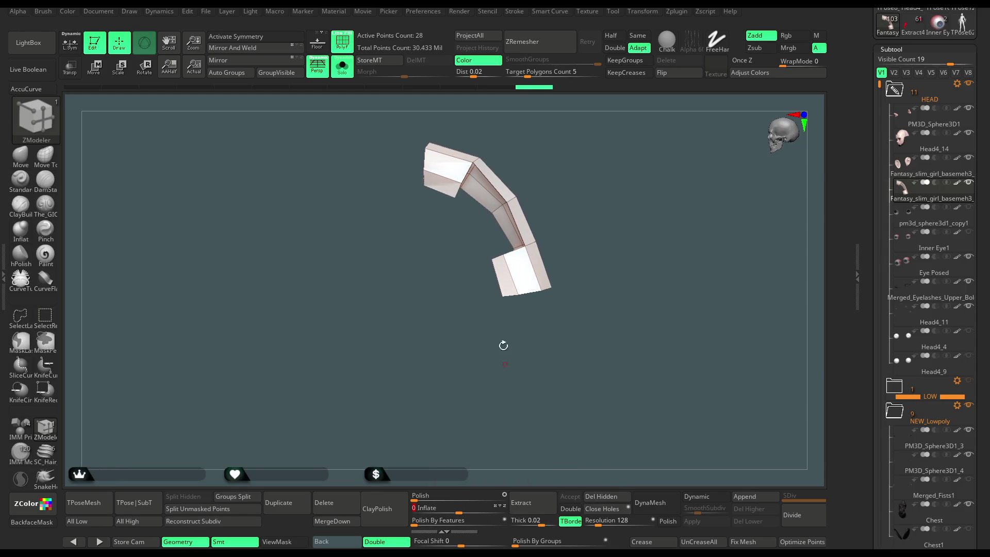
pyautogui.click(342, 66)
pyautogui.moveTo(512, 138)
pyautogui.mouseDown()
pyautogui.moveTo(553, 102)
pyautogui.moveTo(508, 134)
pyautogui.mouseUp()
pyautogui.moveTo(458, 513); pyautogui.dragTo(483, 512)
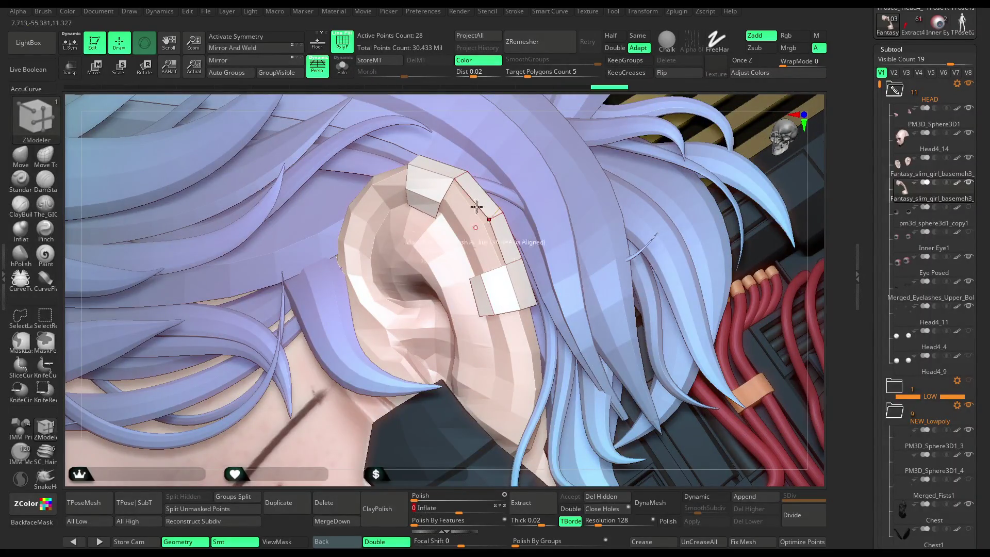
pyautogui.click(342, 66)
pyautogui.moveTo(520, 165)
pyautogui.mouseDown()
pyautogui.moveTo(567, 150)
pyautogui.moveTo(513, 194)
pyautogui.mouseUp()
pyautogui.press('space')
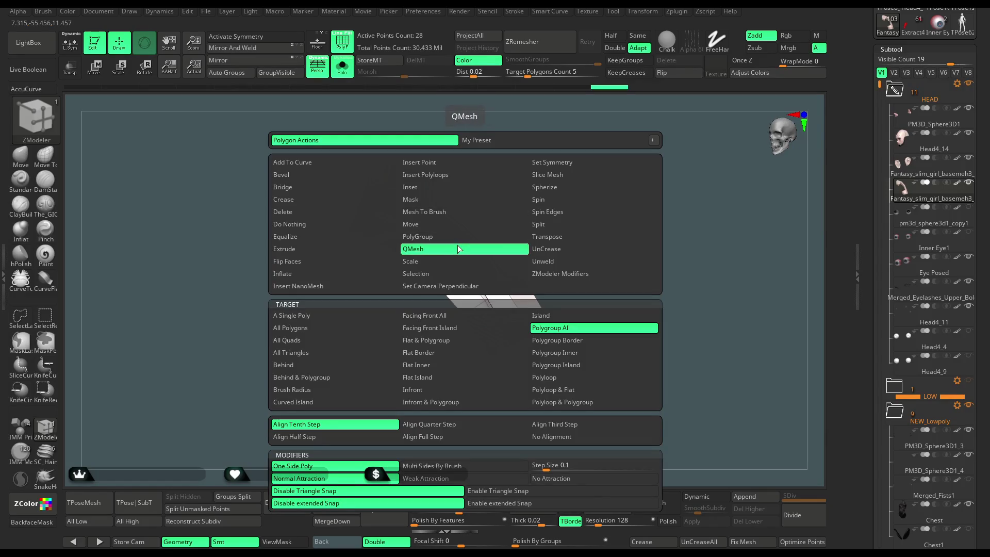
# - Bevel the inner edge loop of the ear-cuff arch with ZModeler's Bevel edge action
pyautogui.hotkey('shift', 'f')
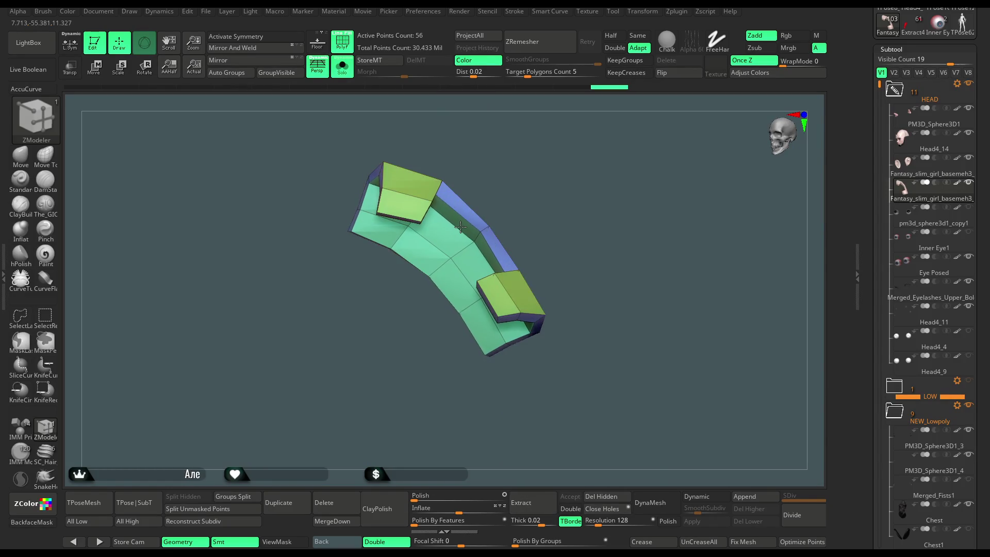
pyautogui.moveTo(528, 175); pyautogui.dragTo(526, 224)
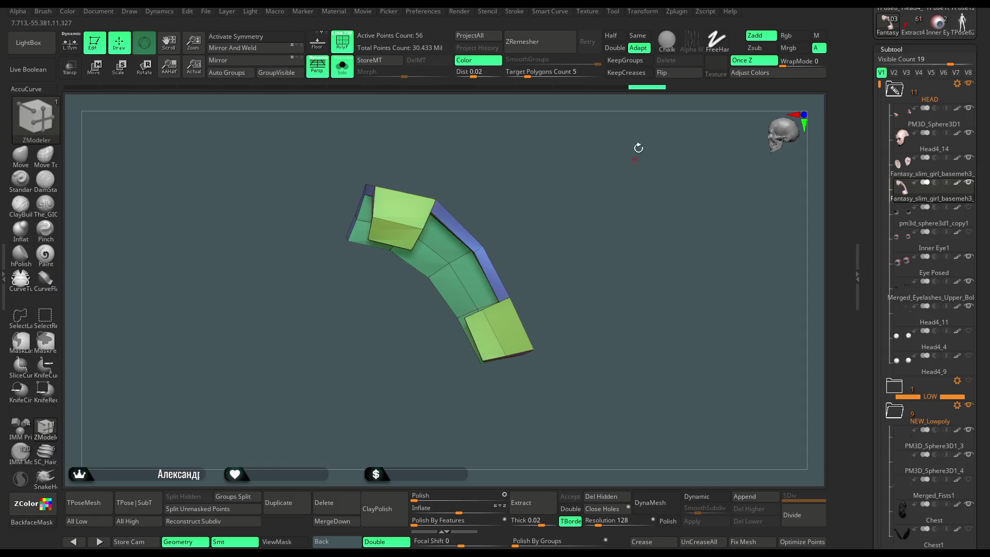
pyautogui.press('f')
pyautogui.moveTo(577, 266); pyautogui.dragTo(526, 309)
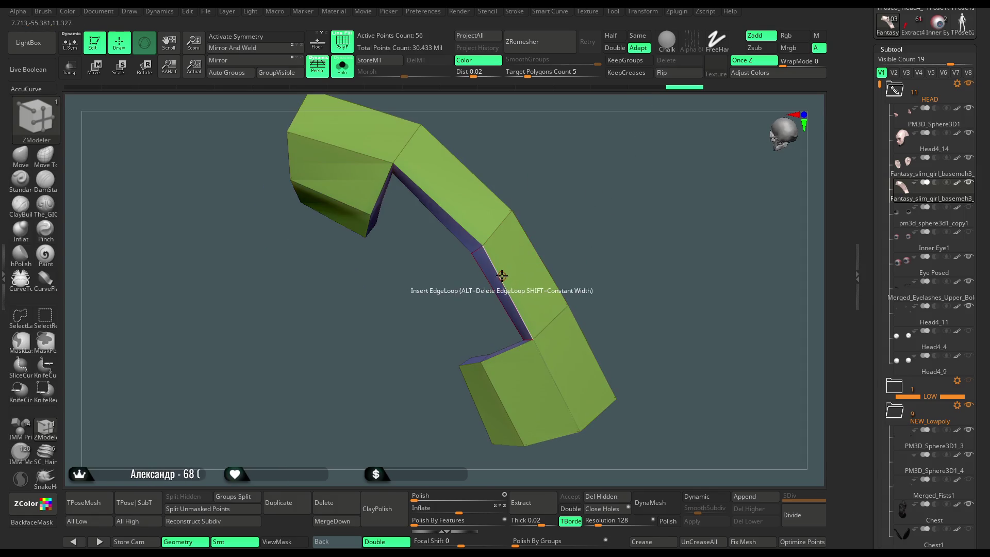
pyautogui.press('space')
pyautogui.click(390, 319)
pyautogui.moveTo(498, 272)
pyautogui.mouseDown()
pyautogui.moveTo(606, 235)
pyautogui.moveTo(541, 224)
pyautogui.mouseUp()
# - Switch to the Move brush, frame the cuff and turn Solo off to show the head and hair
pyautogui.press('b')
pyautogui.press('m')
pyautogui.press('v')
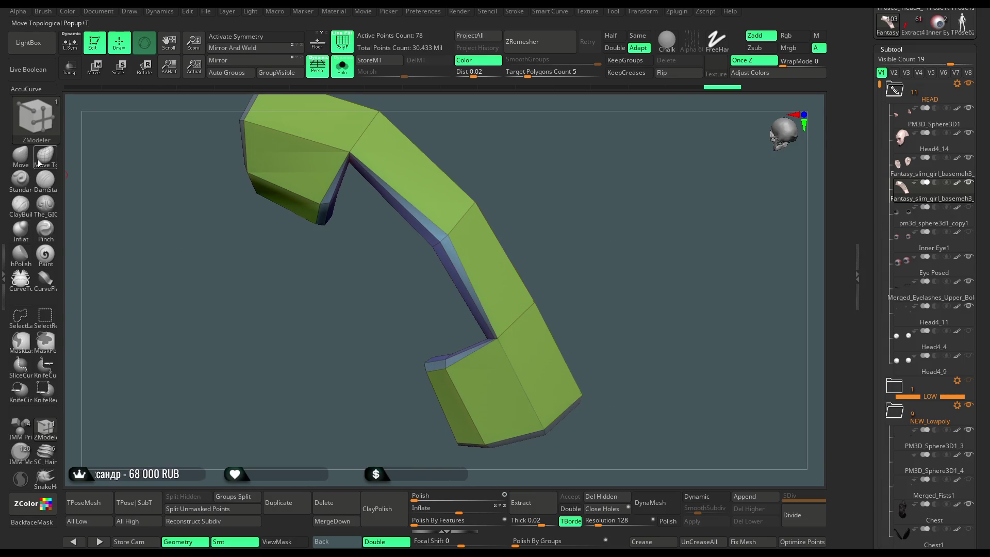
pyautogui.moveTo(488, 193); pyautogui.dragTo(584, 207)
pyautogui.moveTo(489, 334)
pyautogui.mouseDown()
pyautogui.moveTo(358, 215)
pyautogui.moveTo(364, 199)
pyautogui.mouseUp()
pyautogui.press('f')
pyautogui.moveTo(469, 162)
pyautogui.mouseDown()
pyautogui.moveTo(471, 174)
pyautogui.moveTo(470, 111)
pyautogui.moveTo(491, 151)
pyautogui.moveTo(536, 143)
pyautogui.moveTo(513, 156)
pyautogui.moveTo(509, 174)
pyautogui.moveTo(533, 187)
pyautogui.mouseUp()
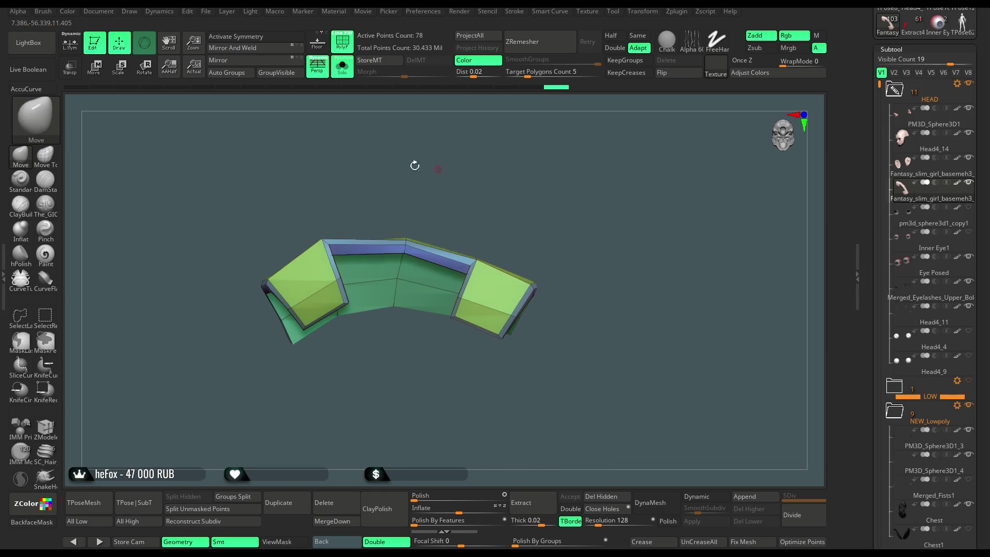
pyautogui.click(342, 66)
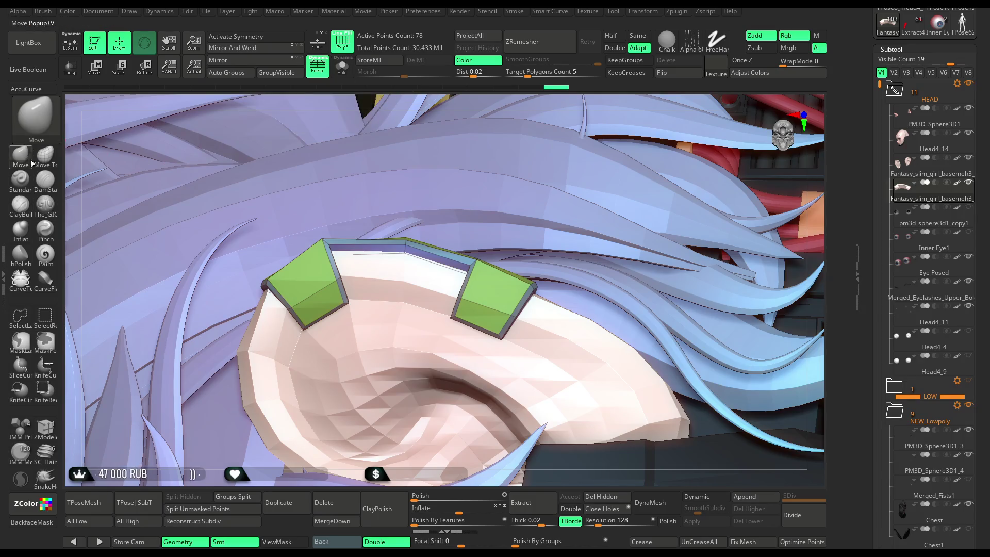
# - Shrink the Move brush and pull the right end plate's corner slightly down-left
pyautogui.press('space')
pyautogui.moveTo(446, 236); pyautogui.dragTo(428, 236)
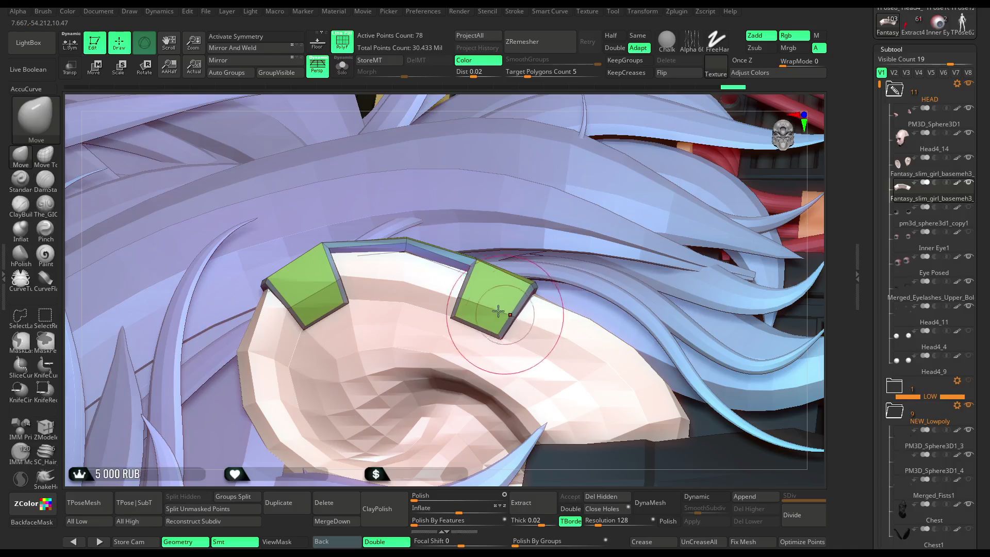
pyautogui.press('space')
pyautogui.moveTo(525, 291); pyautogui.dragTo(508, 291)
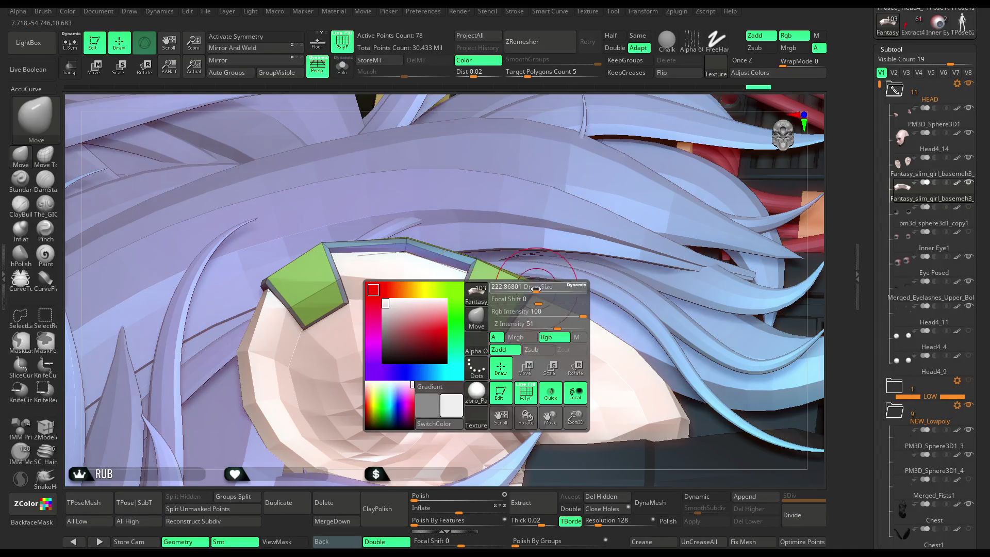
pyautogui.moveTo(457, 313); pyautogui.dragTo(450, 317)
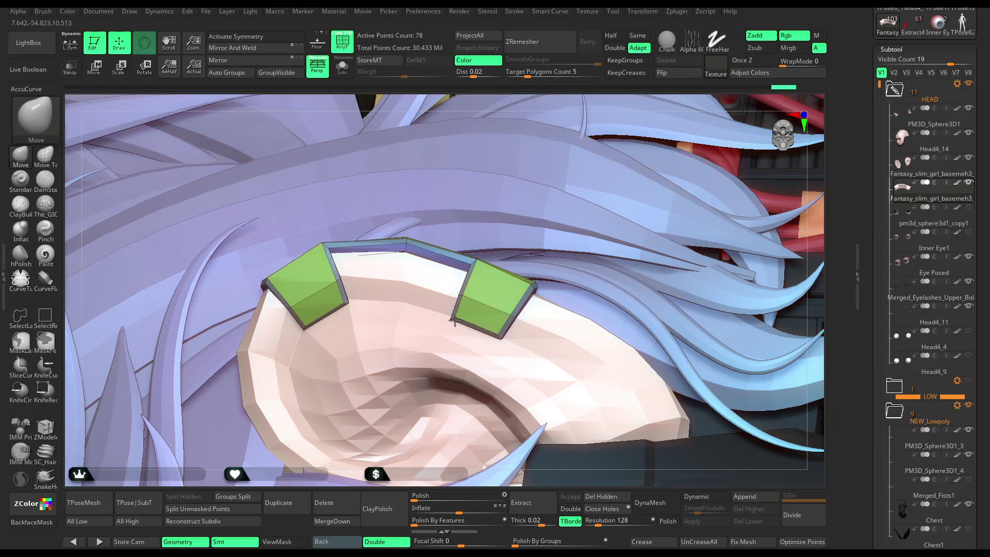
pyautogui.click(342, 285)
# - Orbit around the head to check the cuff, then isolate the 78-point cuff with Solo
pyautogui.moveTo(551, 110)
pyautogui.mouseDown(button='right')
pyautogui.moveTo(505, 154)
pyautogui.moveTo(537, 171)
pyautogui.moveTo(575, 98)
pyautogui.moveTo(403, 255)
pyautogui.mouseUp(button='right')
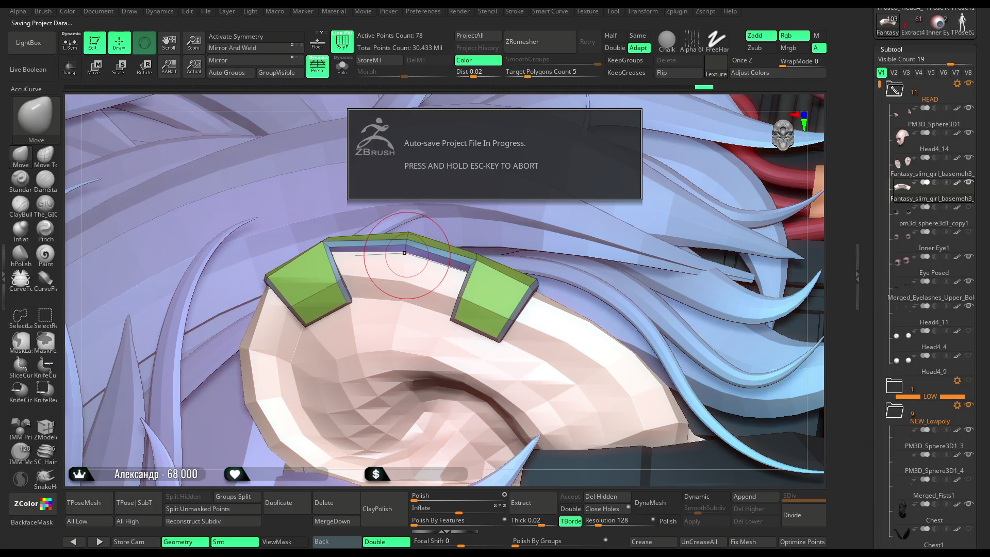
pyautogui.click(341, 67)
pyautogui.moveTo(382, 289)
pyautogui.mouseDown()
pyautogui.moveTo(490, 223)
pyautogui.moveTo(516, 148)
pyautogui.moveTo(449, 228)
pyautogui.mouseUp()
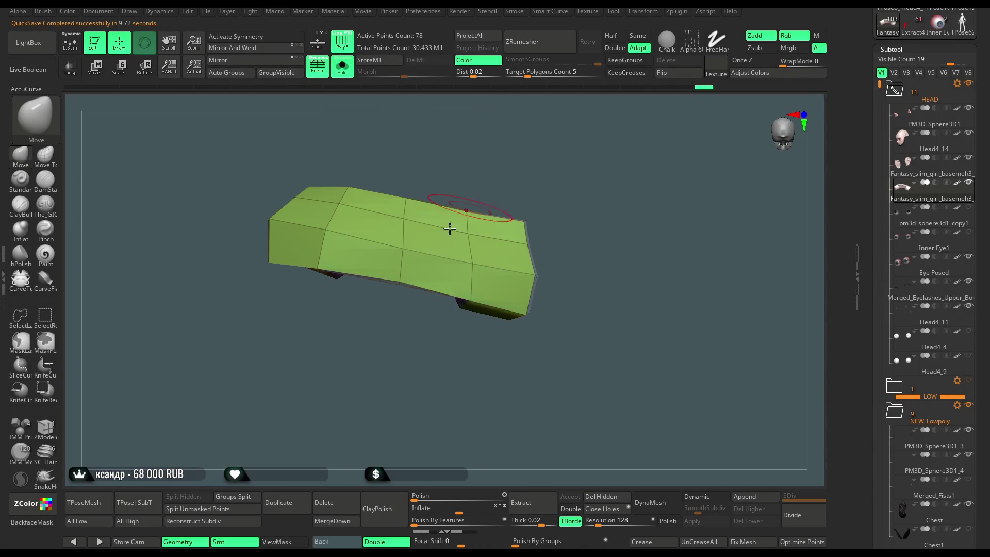
# - Insert edge loops across the cuff and its left end with ZModeler's Insert EdgeLoop
pyautogui.click(54, 432)
pyautogui.press('space')
pyautogui.click(432, 259)
pyautogui.click(364, 240)
pyautogui.moveTo(366, 242)
pyautogui.mouseDown()
pyautogui.moveTo(503, 110)
pyautogui.moveTo(413, 207)
pyautogui.moveTo(309, 261)
pyautogui.mouseUp()
pyautogui.click(297, 258)
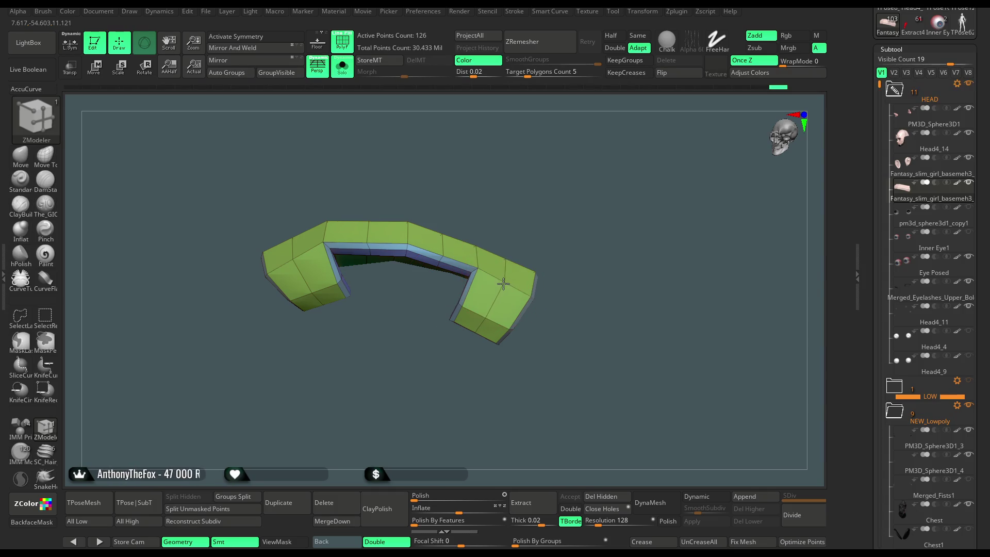
# - Turn Solo off and orbit with the Move brush to check the cuff seated on the ear
pyautogui.click(350, 75)
pyautogui.click(20, 154)
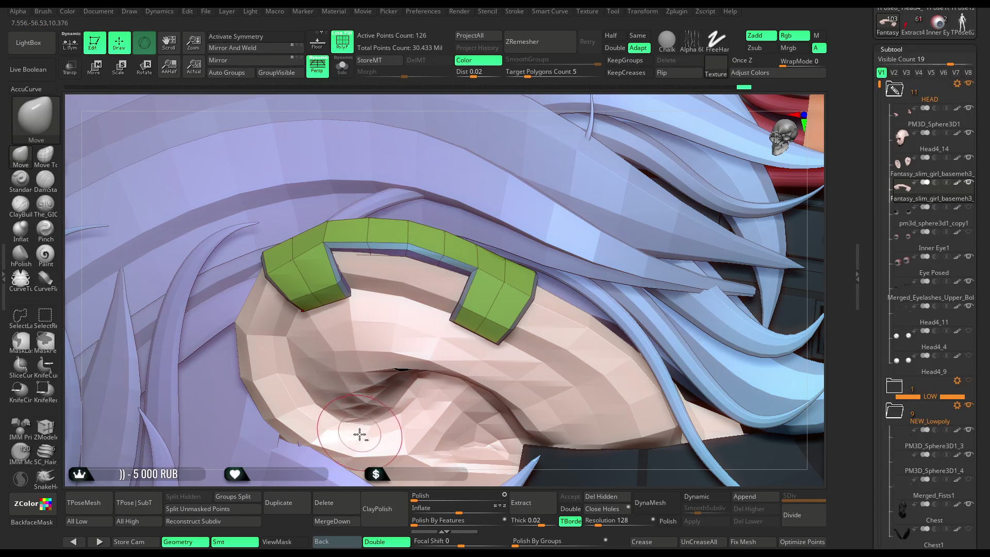
pyautogui.moveTo(361, 473); pyautogui.dragTo(419, 262, button='right')
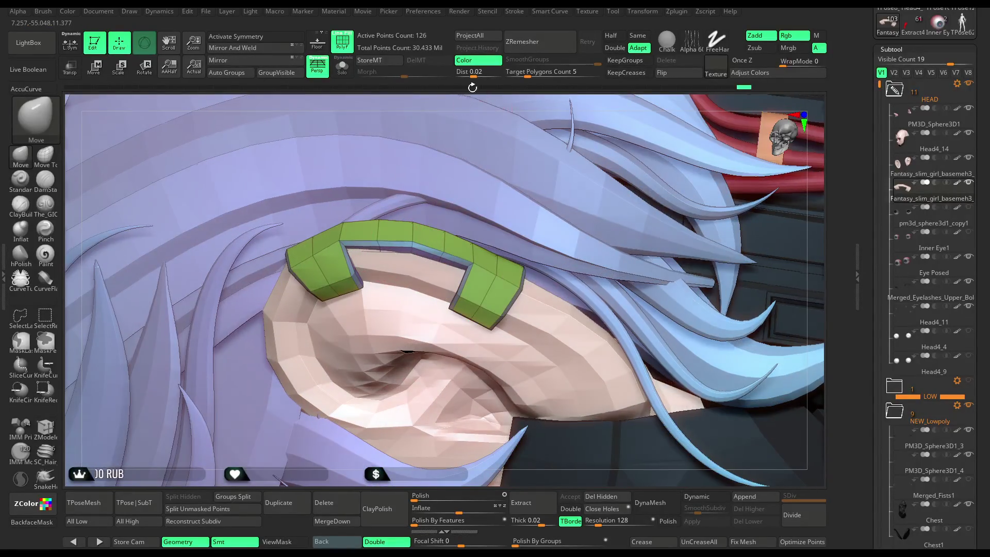
pyautogui.moveTo(472, 119); pyautogui.dragTo(375, 238, button='right')
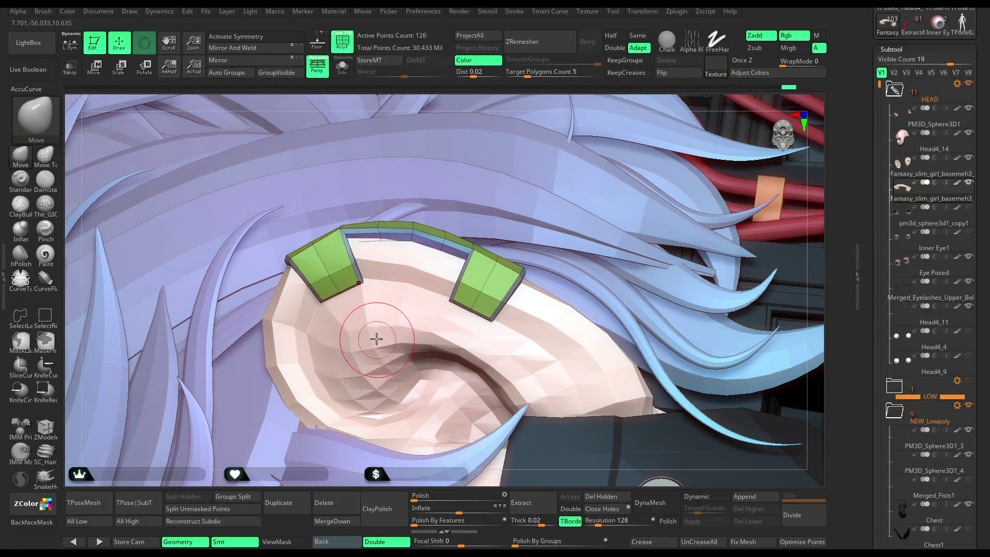
# - Add another edge loop on the left end plate, then frame and orbit around the head
pyautogui.click(54, 429)
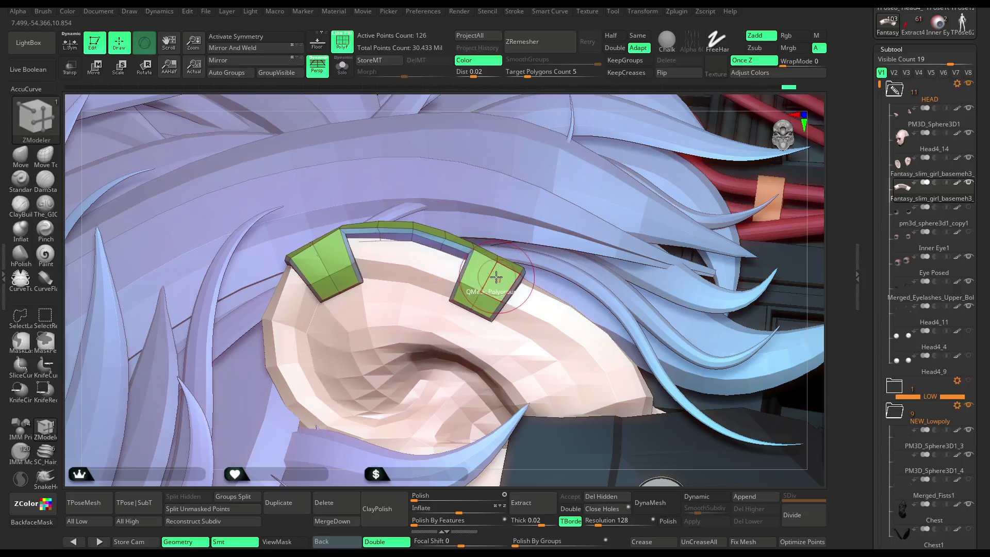
pyautogui.click(324, 259)
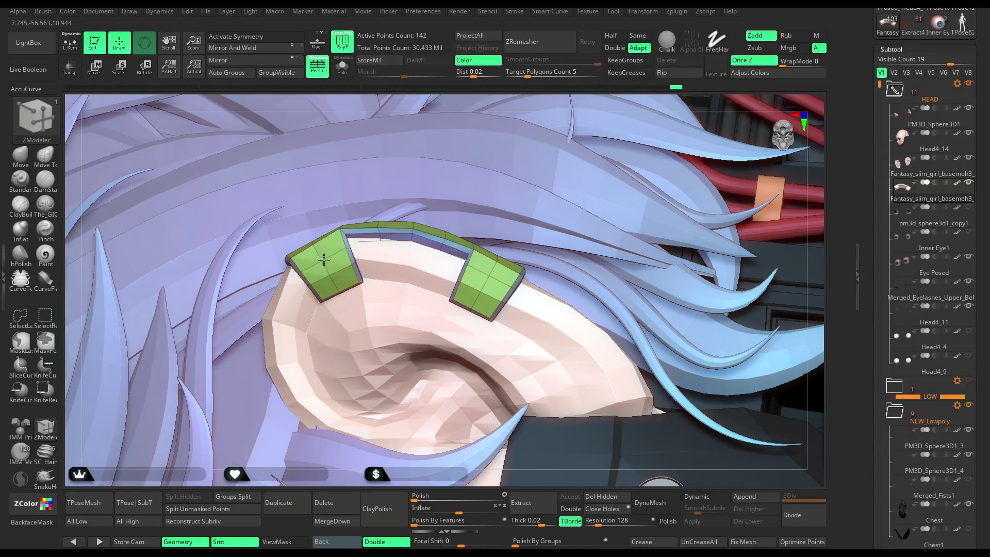
pyautogui.press('f')
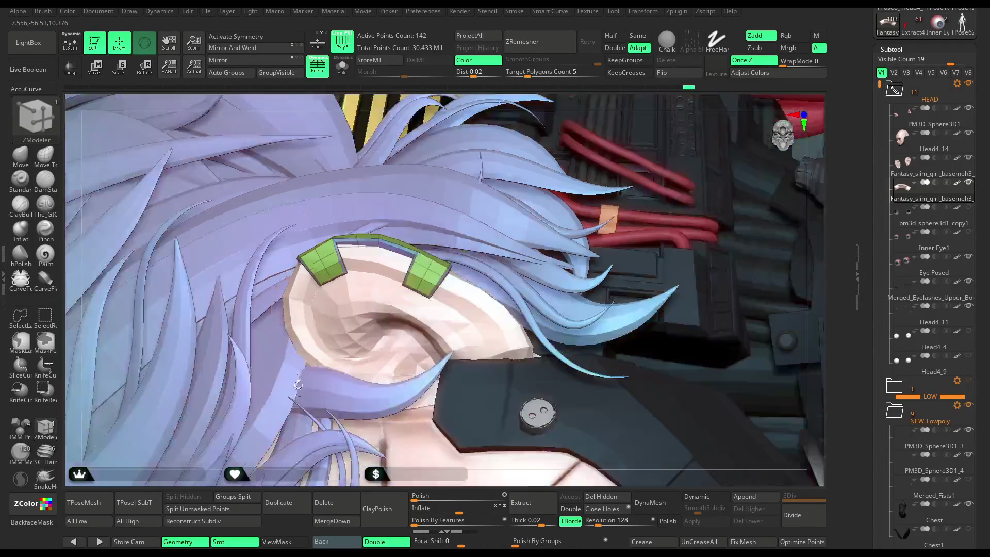
pyautogui.moveTo(531, 131); pyautogui.dragTo(407, 99)
pyautogui.moveTo(512, 164)
pyautogui.mouseDown()
pyautogui.moveTo(581, 126)
pyautogui.moveTo(573, 124)
pyautogui.mouseUp()
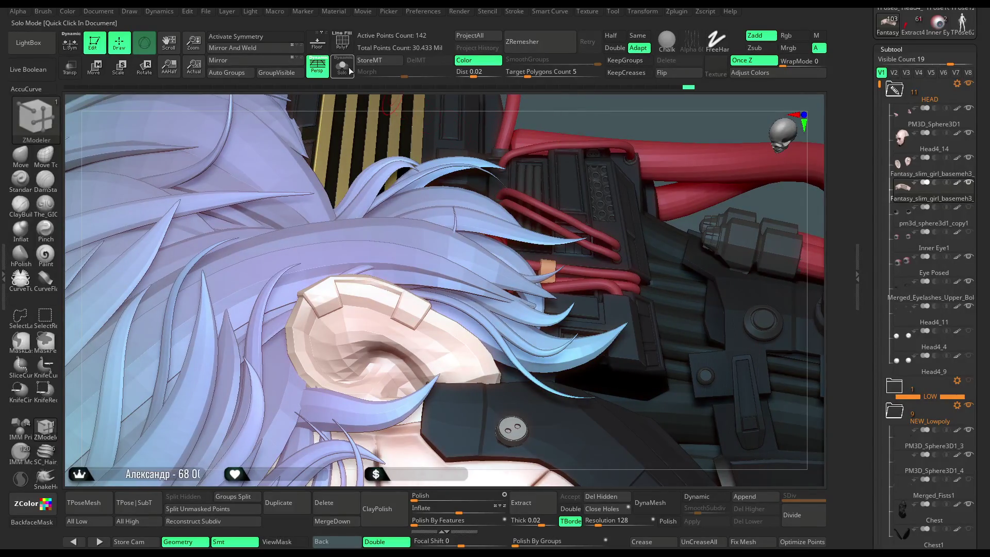
# - Isolate the cuff with polyframe colours shown and inset its top strip
pyautogui.click(350, 71)
pyautogui.click(350, 48)
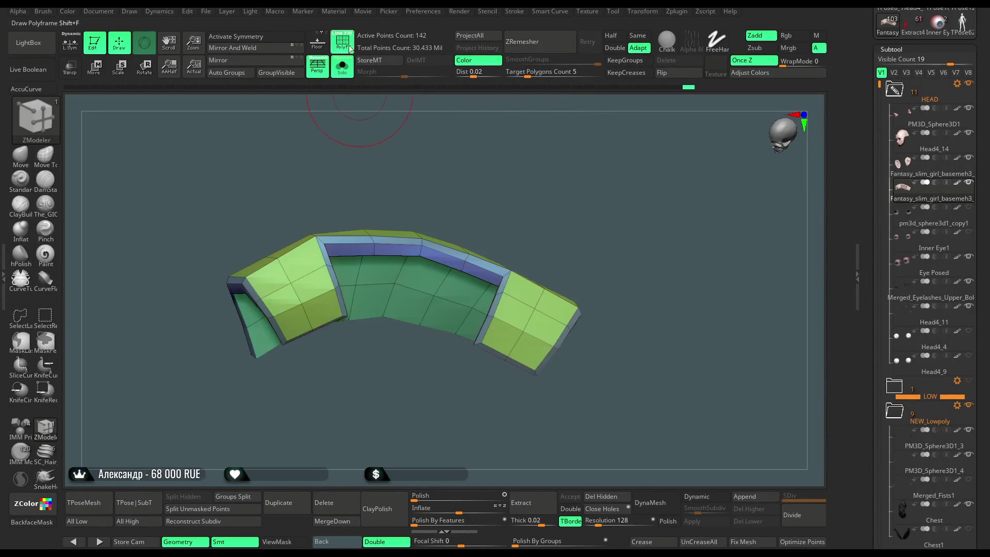
pyautogui.moveTo(478, 150)
pyautogui.mouseDown()
pyautogui.moveTo(436, 190)
pyautogui.moveTo(433, 218)
pyautogui.moveTo(456, 176)
pyautogui.moveTo(447, 198)
pyautogui.moveTo(489, 155)
pyautogui.moveTo(477, 176)
pyautogui.moveTo(475, 150)
pyautogui.moveTo(454, 186)
pyautogui.mouseUp()
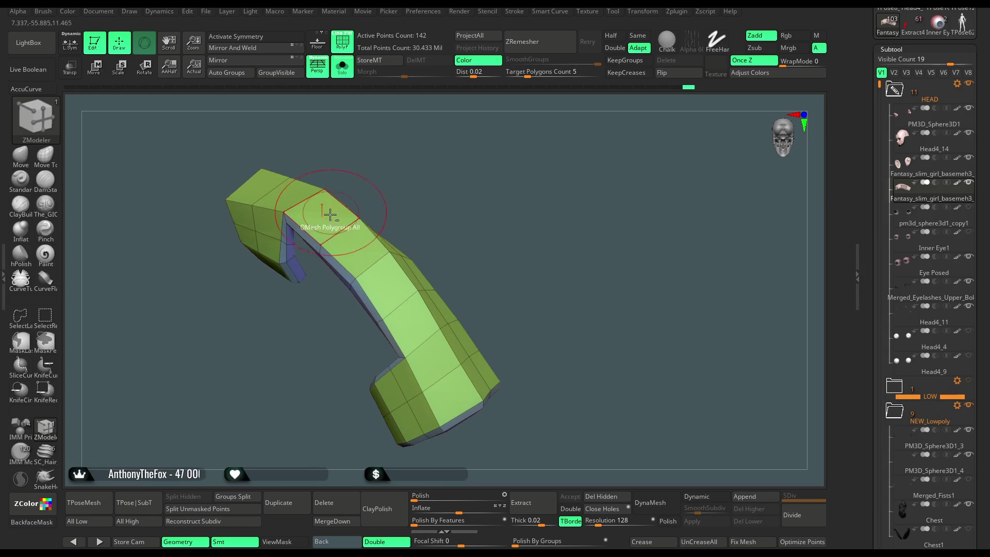
pyautogui.press('space')
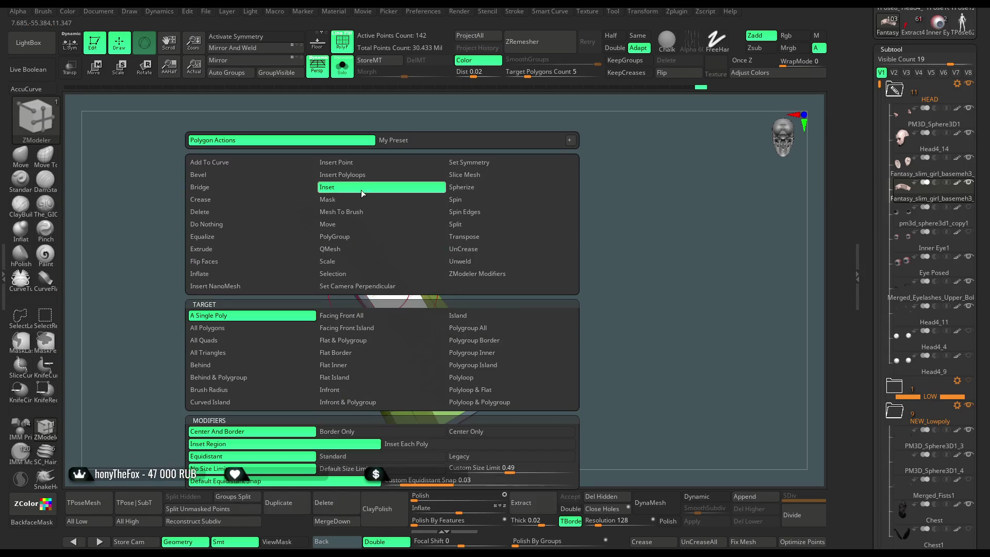
pyautogui.click(342, 461)
pyautogui.moveTo(361, 250); pyautogui.dragTo(363, 260)
# - Push the inset top panel slightly into the surface with QMesh on the whole polygroup
pyautogui.moveTo(415, 203)
pyautogui.mouseDown()
pyautogui.moveTo(435, 144)
pyautogui.moveTo(429, 202)
pyautogui.mouseUp()
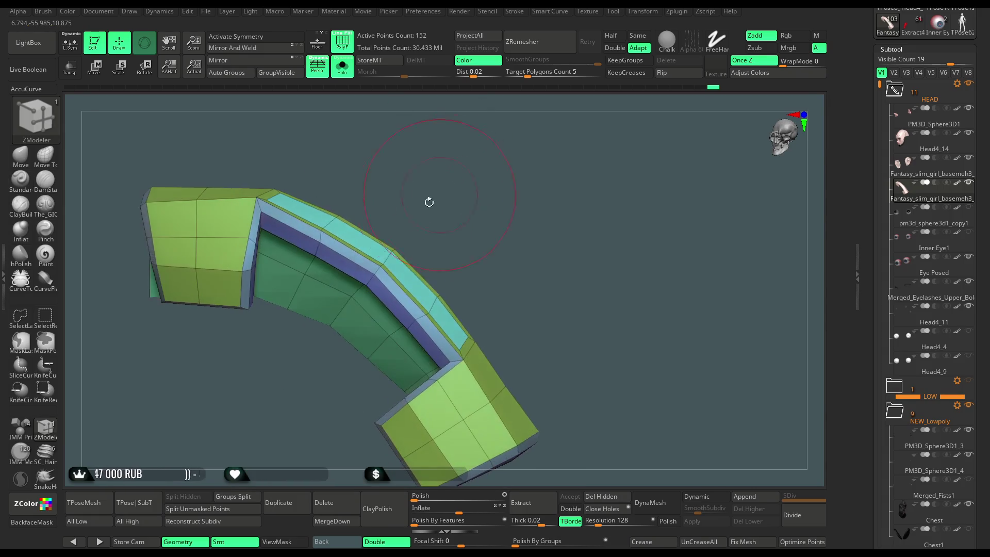
pyautogui.press('space')
pyautogui.click(351, 264)
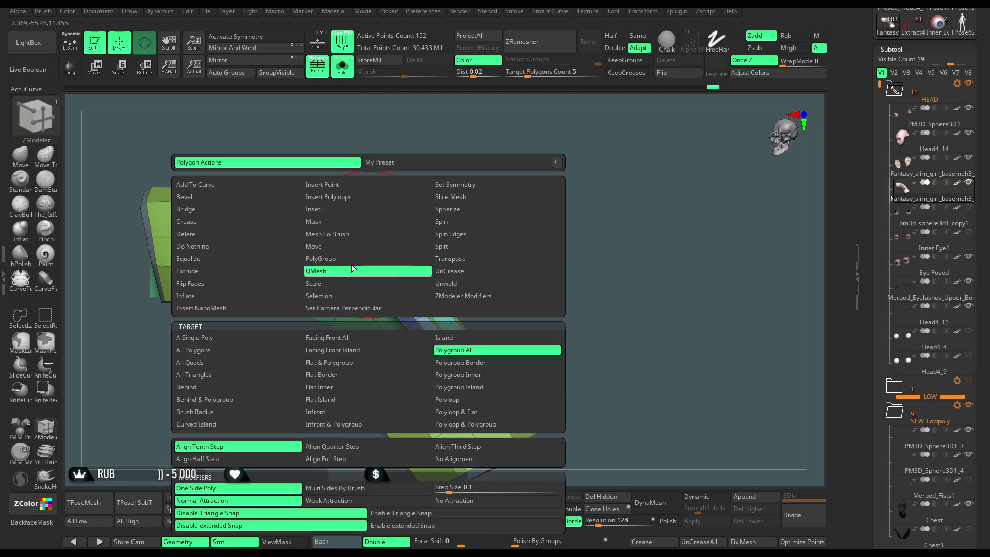
pyautogui.moveTo(357, 236); pyautogui.dragTo(354, 240)
pyautogui.moveTo(354, 242)
pyautogui.keyDown('ctrl'); pyautogui.mouseDown(button='right')
pyautogui.moveTo(438, 173)
pyautogui.moveTo(428, 185)
pyautogui.mouseUp(button='right'); pyautogui.keyUp('ctrl')
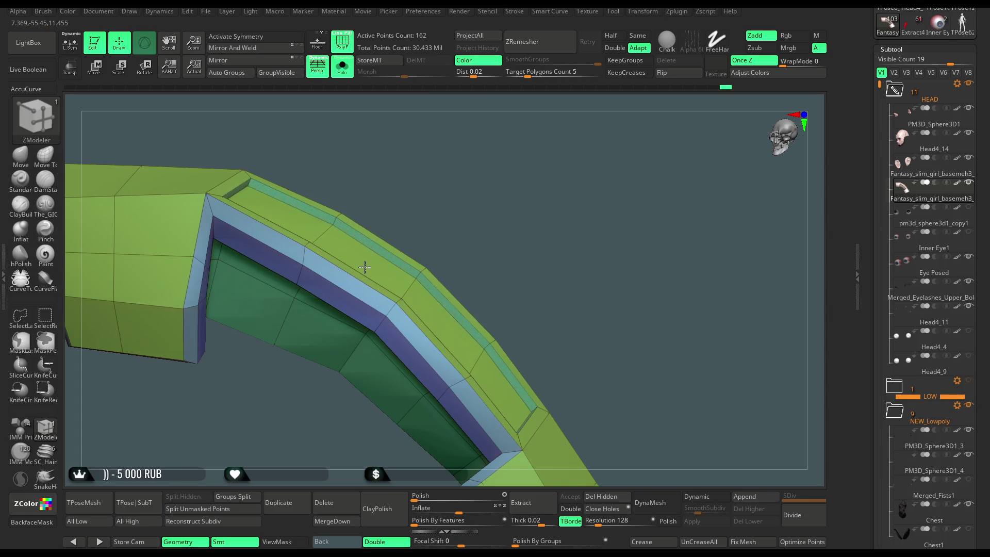
# - Add a lengthwise edge loop along the inset top panel
pyautogui.moveTo(365, 265); pyautogui.dragTo(433, 195, button='right')
pyautogui.press('space')
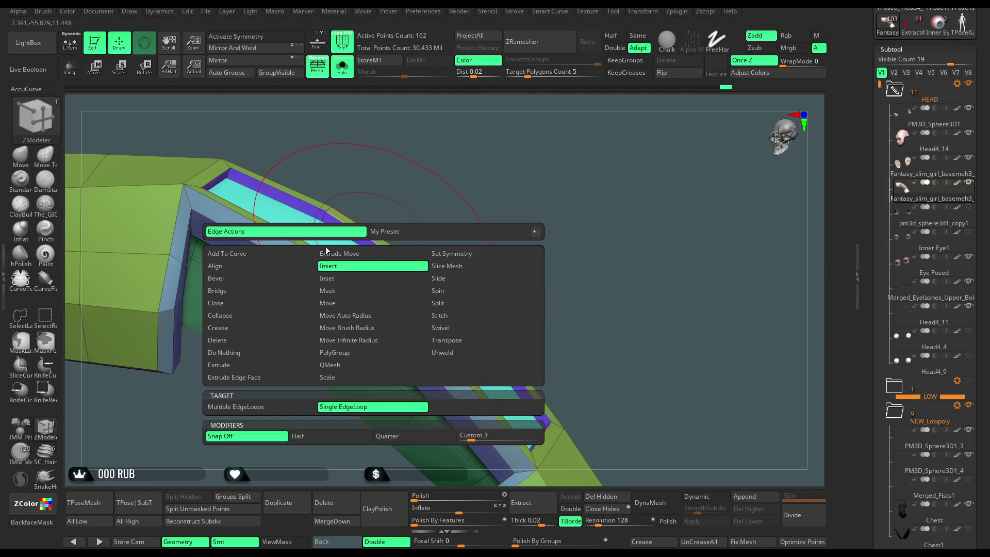
pyautogui.click(356, 247)
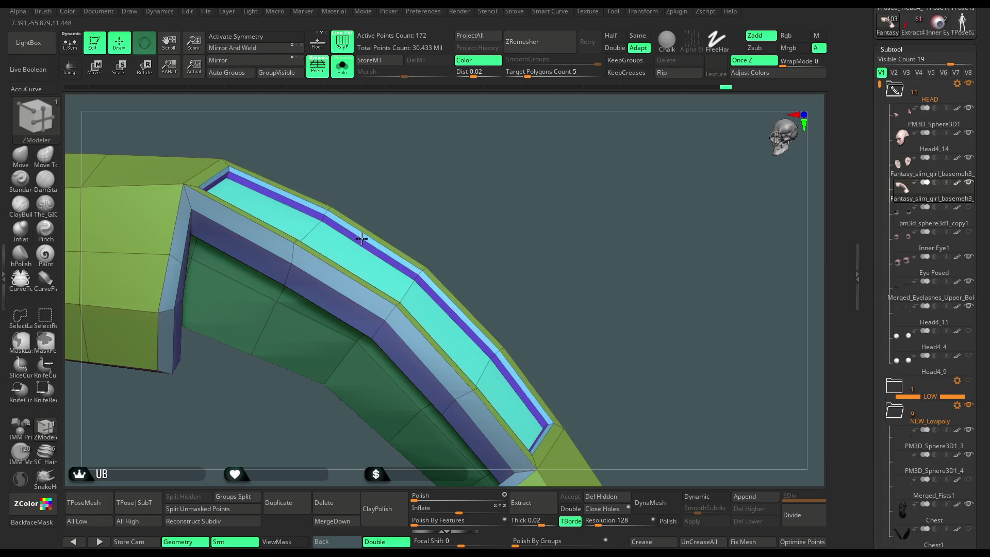
pyautogui.moveTo(447, 217)
pyautogui.mouseDown(button='right')
pyautogui.moveTo(460, 187)
pyautogui.moveTo(450, 184)
pyautogui.moveTo(337, 196)
pyautogui.mouseUp(button='right')
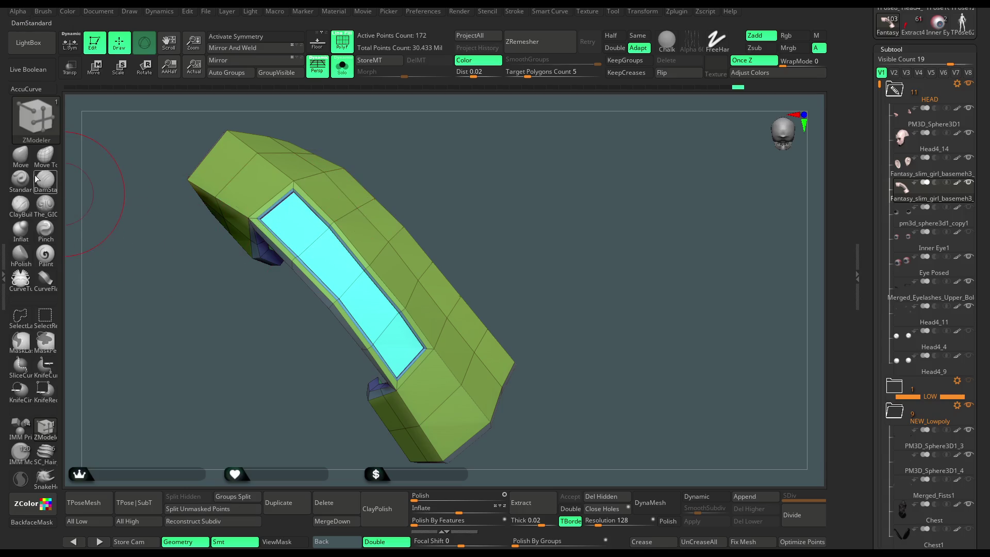
# - Switch to the Move brush, inspect the cuff from several angles, then show head and hair again
pyautogui.click(20, 154)
pyautogui.press('space')
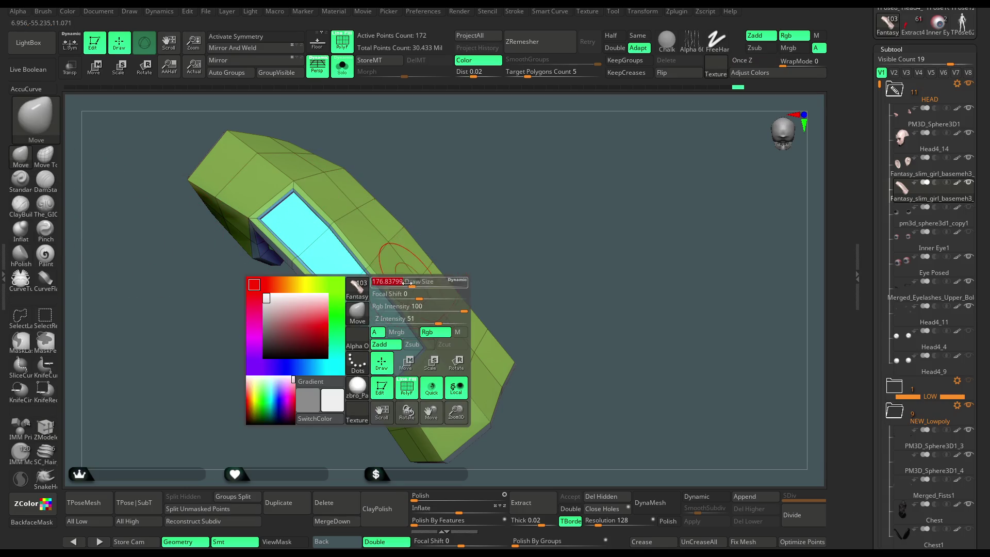
pyautogui.moveTo(454, 209)
pyautogui.mouseDown(button='right')
pyautogui.moveTo(448, 192)
pyautogui.moveTo(457, 192)
pyautogui.moveTo(436, 192)
pyautogui.mouseUp(button='right')
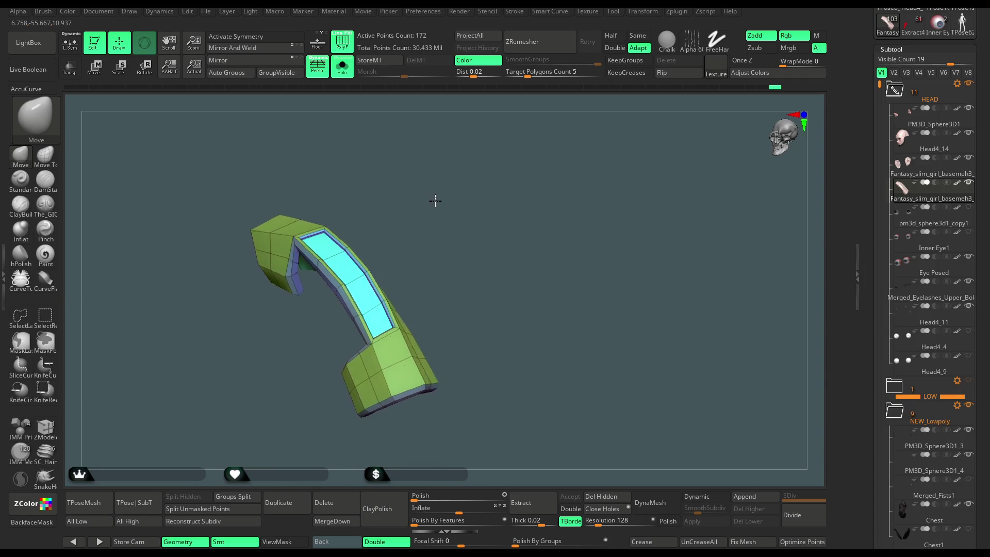
pyautogui.moveTo(449, 235)
pyautogui.mouseDown(button='right')
pyautogui.moveTo(443, 229)
pyautogui.moveTo(453, 256)
pyautogui.mouseUp(button='right')
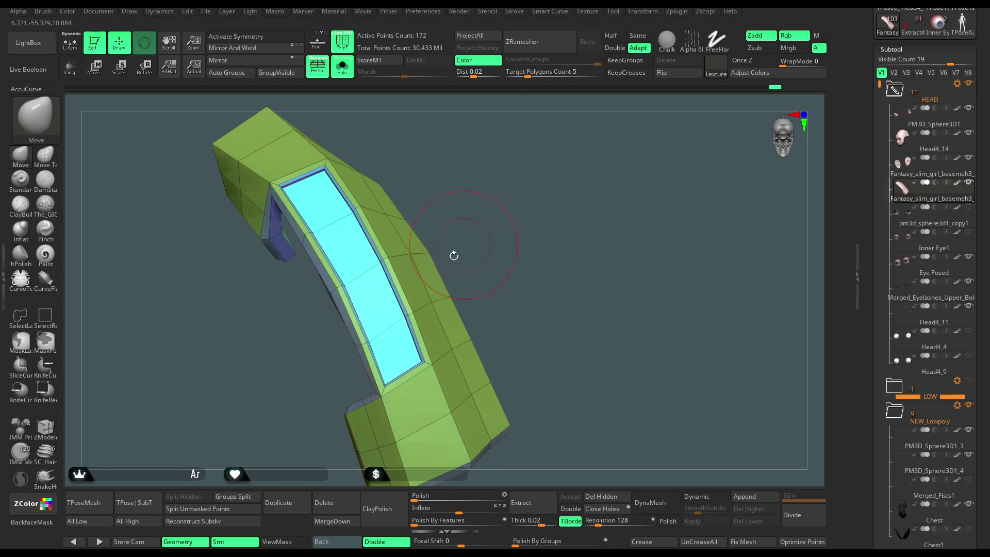
pyautogui.moveTo(374, 336)
pyautogui.mouseDown(button='right')
pyautogui.moveTo(475, 215)
pyautogui.moveTo(471, 206)
pyautogui.moveTo(476, 246)
pyautogui.moveTo(495, 208)
pyautogui.moveTo(482, 215)
pyautogui.moveTo(487, 243)
pyautogui.moveTo(471, 249)
pyautogui.moveTo(479, 217)
pyautogui.mouseUp(button='right')
pyautogui.click(343, 69)
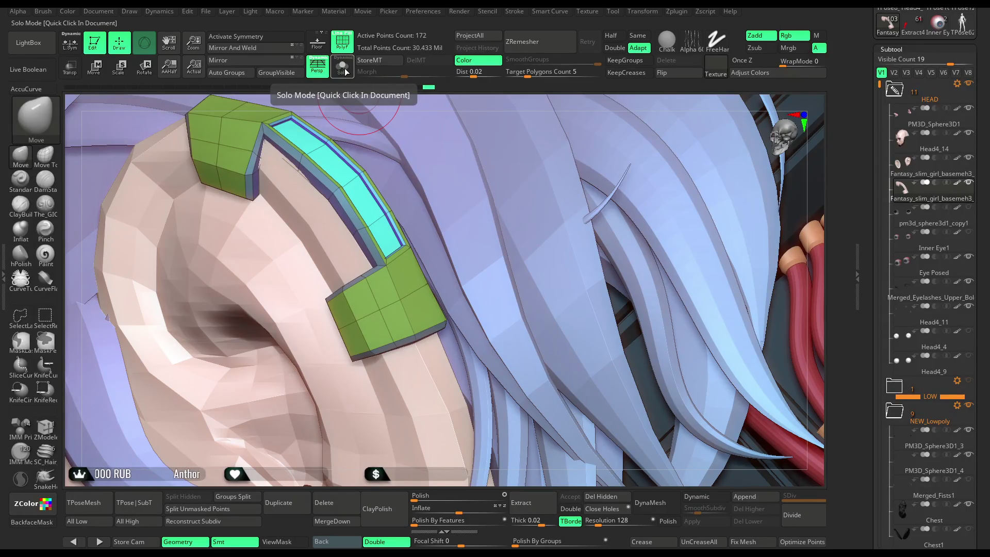
# - Isolate the cuff in ZModeler and inset its lower end face into a bordered panel
pyautogui.click(344, 68)
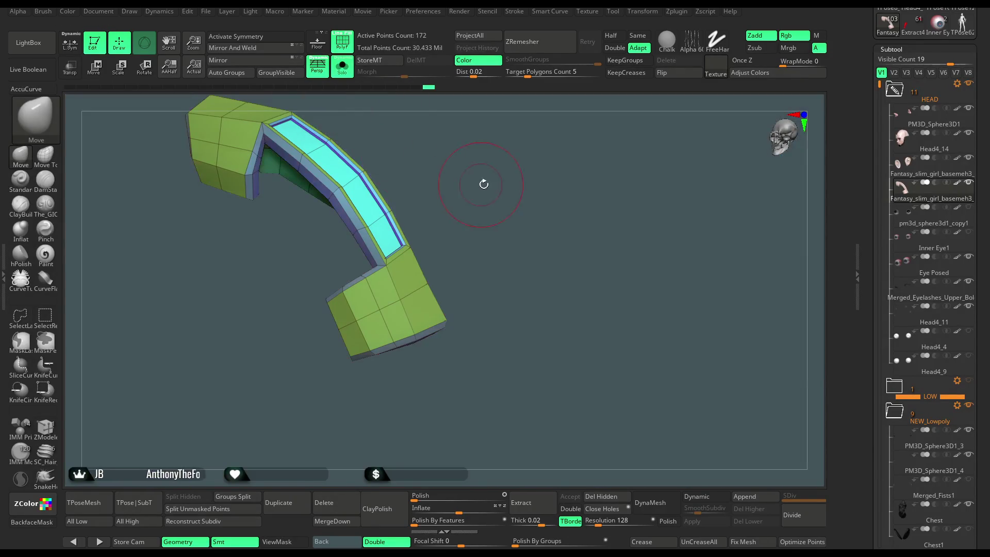
pyautogui.click(57, 436)
pyautogui.moveTo(289, 361); pyautogui.dragTo(350, 325)
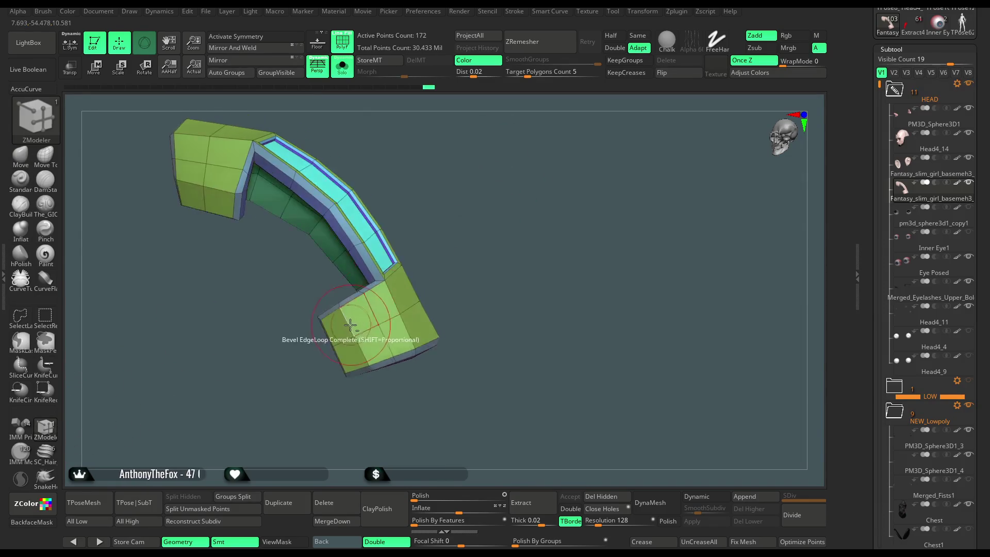
pyautogui.moveTo(466, 253); pyautogui.dragTo(386, 300)
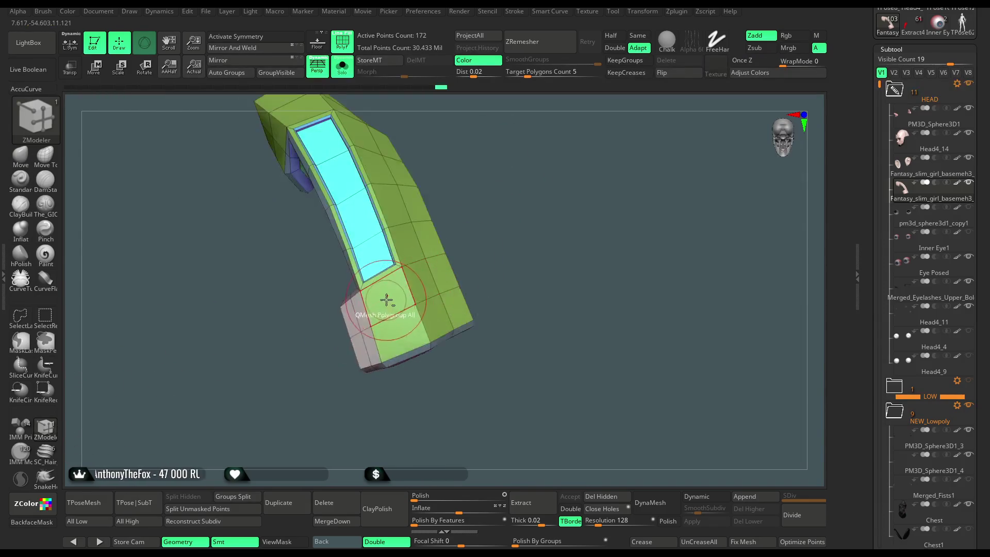
pyautogui.moveTo(462, 300)
pyautogui.mouseDown()
pyautogui.moveTo(457, 250)
pyautogui.moveTo(404, 311)
pyautogui.mouseUp()
pyautogui.press('space')
pyautogui.moveTo(491, 172)
pyautogui.mouseDown()
pyautogui.moveTo(387, 332)
pyautogui.moveTo(482, 216)
pyautogui.moveTo(525, 223)
pyautogui.moveTo(424, 246)
pyautogui.mouseUp()
pyautogui.click(391, 321)
# - Switch to the Move brush with a smaller draw size and inspect the cuff's sides and top
pyautogui.click(20, 156)
pyautogui.press('space')
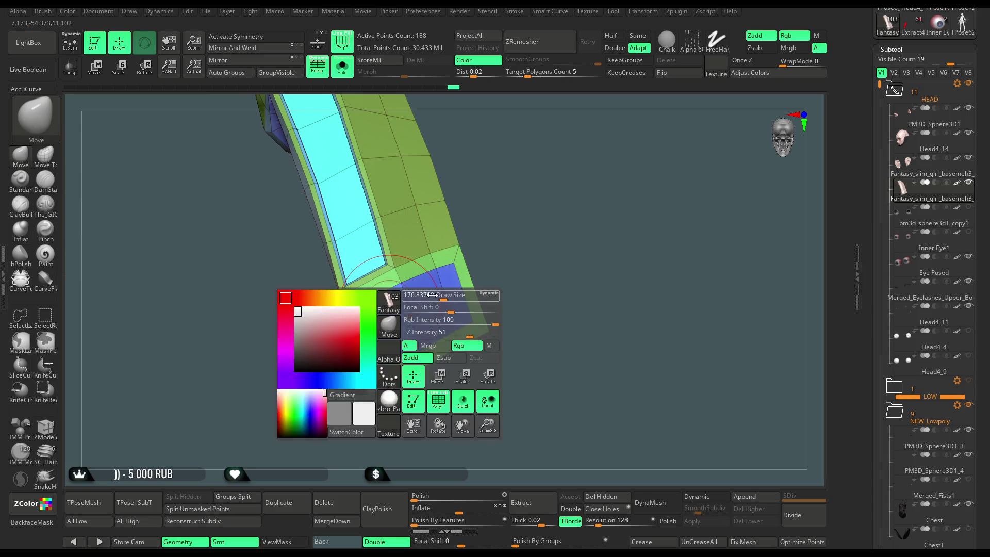
pyautogui.moveTo(436, 295); pyautogui.dragTo(402, 290)
pyautogui.moveTo(405, 290)
pyautogui.mouseDown(button='right')
pyautogui.moveTo(446, 271)
pyautogui.moveTo(469, 327)
pyautogui.mouseUp(button='right')
pyautogui.moveTo(485, 287)
pyautogui.mouseDown(button='right')
pyautogui.moveTo(474, 330)
pyautogui.moveTo(468, 308)
pyautogui.mouseUp(button='right')
pyautogui.moveTo(435, 341)
pyautogui.mouseDown(button='right')
pyautogui.moveTo(546, 199)
pyautogui.moveTo(526, 239)
pyautogui.mouseUp(button='right')
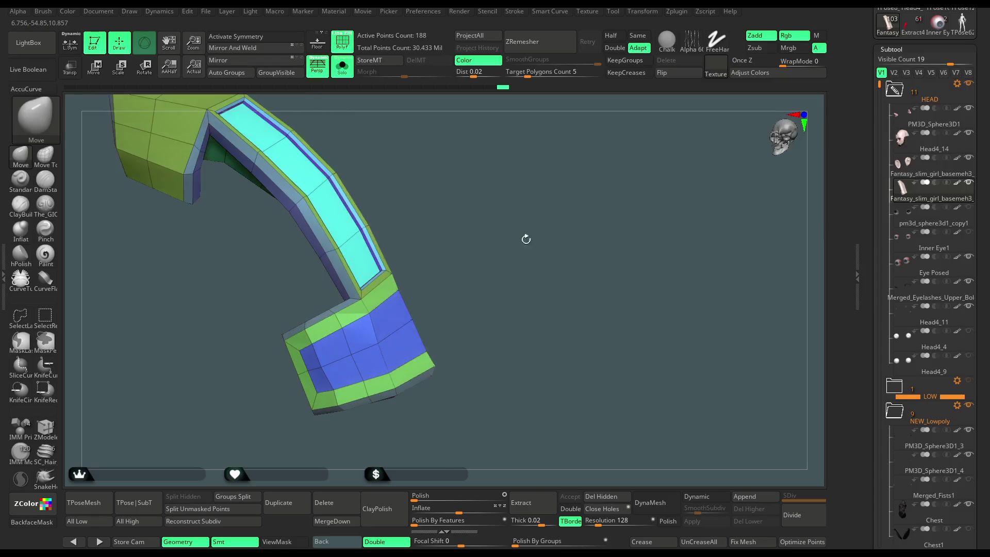
pyautogui.moveTo(394, 372)
pyautogui.mouseDown(button='right')
pyautogui.moveTo(493, 239)
pyautogui.moveTo(352, 320)
pyautogui.moveTo(423, 247)
pyautogui.mouseUp(button='right')
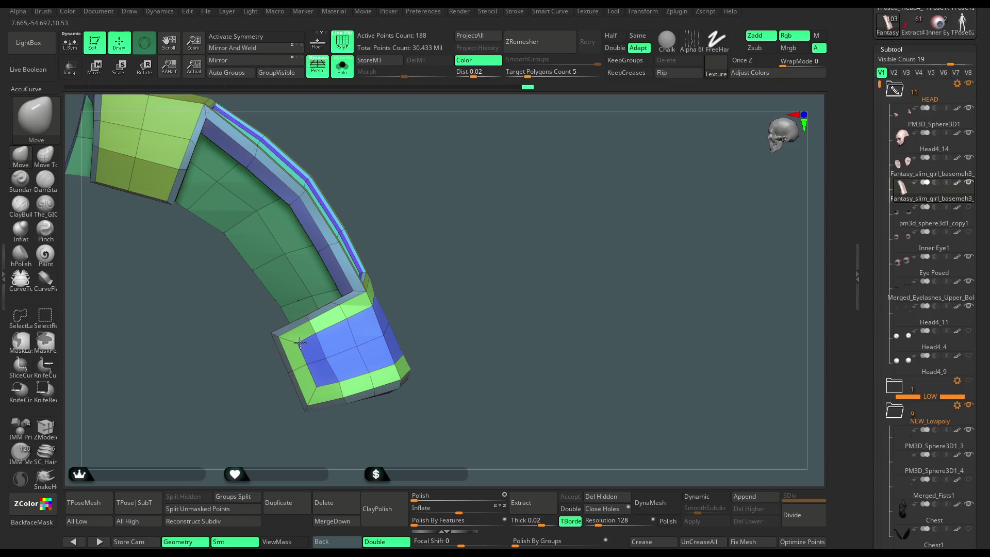
pyautogui.moveTo(313, 391)
pyautogui.mouseDown(button='right')
pyautogui.moveTo(425, 247)
pyautogui.moveTo(466, 279)
pyautogui.moveTo(474, 223)
pyautogui.moveTo(422, 258)
pyautogui.mouseUp(button='right')
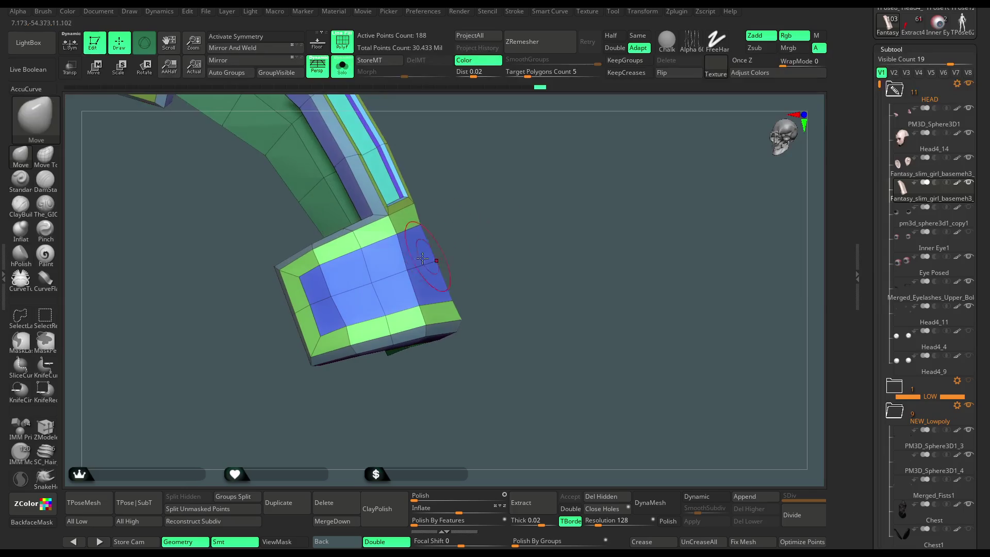
# - Inset the end plate again with the Polygroup All target
pyautogui.click(50, 432)
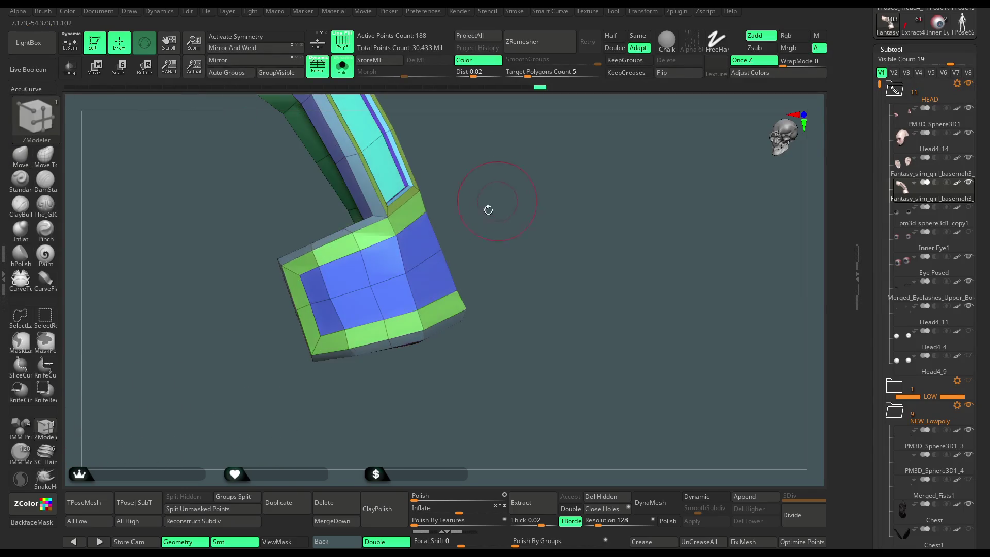
pyautogui.press('space')
pyautogui.click(463, 350)
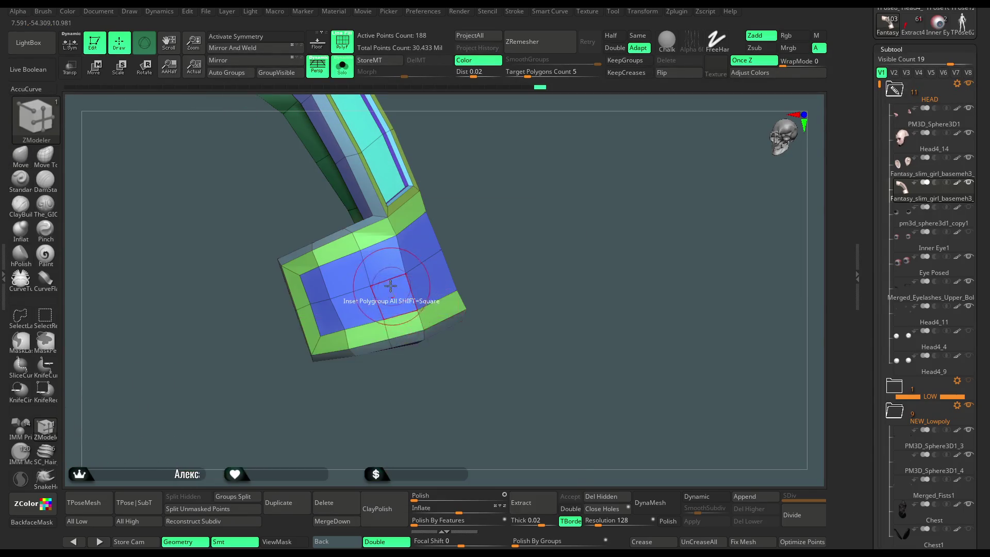
pyautogui.click(386, 266)
pyautogui.moveTo(504, 188)
pyautogui.mouseDown()
pyautogui.moveTo(506, 210)
pyautogui.moveTo(524, 179)
pyautogui.moveTo(380, 239)
pyautogui.mouseUp()
# - Give the inset inner panel its own yellow polygroup
pyautogui.press('space')
pyautogui.click(358, 272)
pyautogui.click(377, 251)
pyautogui.click(375, 253)
pyautogui.click(374, 250)
# - Extrude the border faces into a raised rim and check its fit against the other subtools
pyautogui.moveTo(458, 212); pyautogui.dragTo(489, 175)
pyautogui.moveTo(374, 216); pyautogui.dragTo(380, 212)
pyautogui.moveTo(469, 213)
pyautogui.mouseDown()
pyautogui.moveTo(487, 210)
pyautogui.moveTo(471, 162)
pyautogui.moveTo(472, 200)
pyautogui.moveTo(440, 196)
pyautogui.mouseUp()
pyautogui.click(342, 68)
pyautogui.click(342, 68)
pyautogui.moveTo(402, 166)
pyautogui.mouseDown()
pyautogui.moveTo(502, 263)
pyautogui.moveTo(527, 206)
pyautogui.moveTo(541, 222)
pyautogui.mouseUp()
# - Crease an edge loop of the rim with ZModeler's Edge Crease action
pyautogui.click(30, 159)
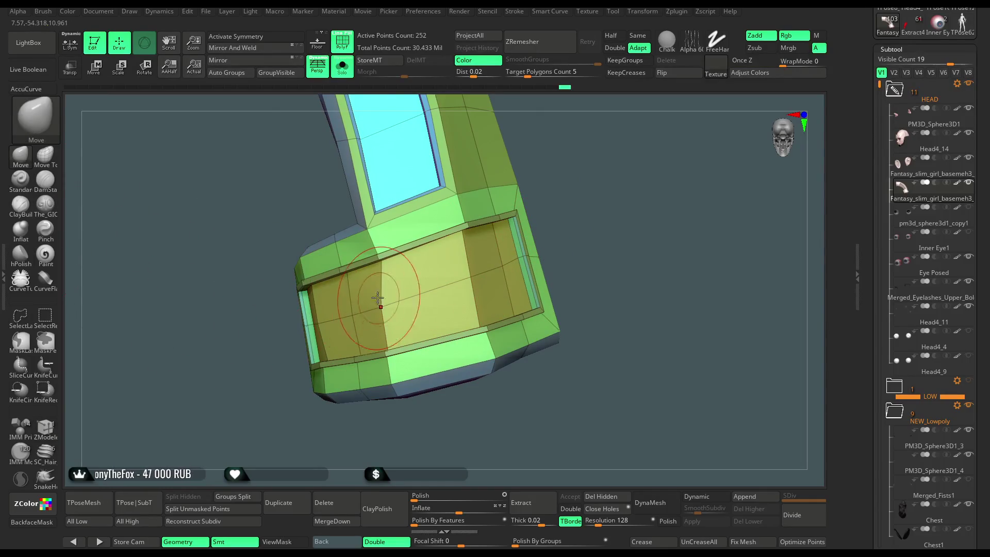
pyautogui.press('space')
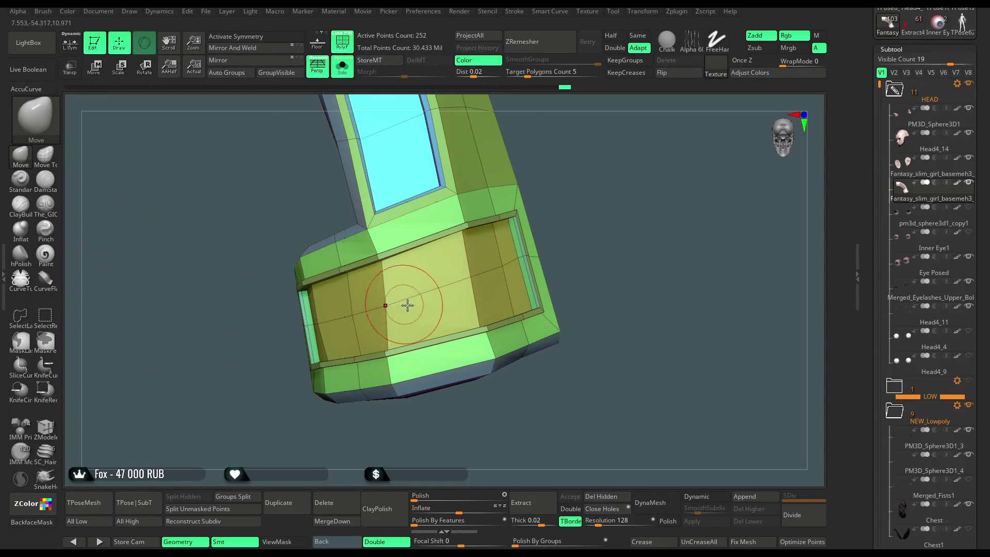
pyautogui.moveTo(433, 300)
pyautogui.mouseDown()
pyautogui.moveTo(568, 162)
pyautogui.moveTo(113, 326)
pyautogui.mouseUp()
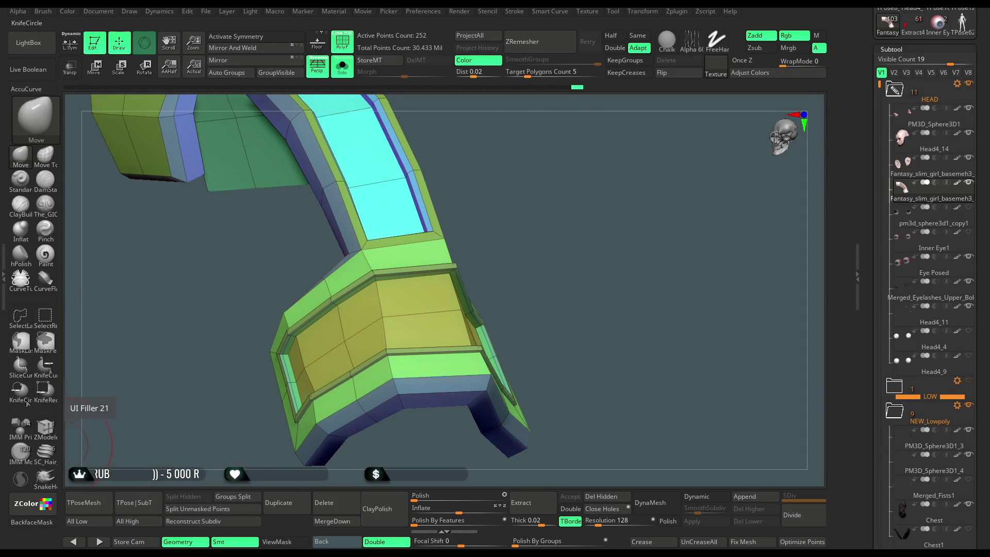
pyautogui.click(45, 427)
pyautogui.moveTo(148, 364)
pyautogui.mouseDown()
pyautogui.moveTo(547, 133)
pyautogui.moveTo(534, 155)
pyautogui.mouseUp()
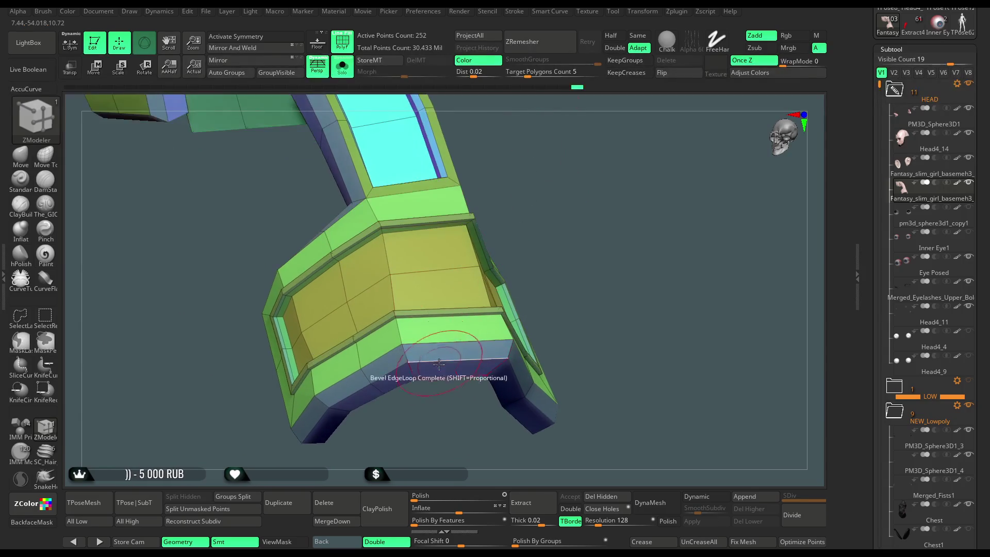
pyautogui.moveTo(623, 324); pyautogui.dragTo(625, 224)
pyautogui.press('space')
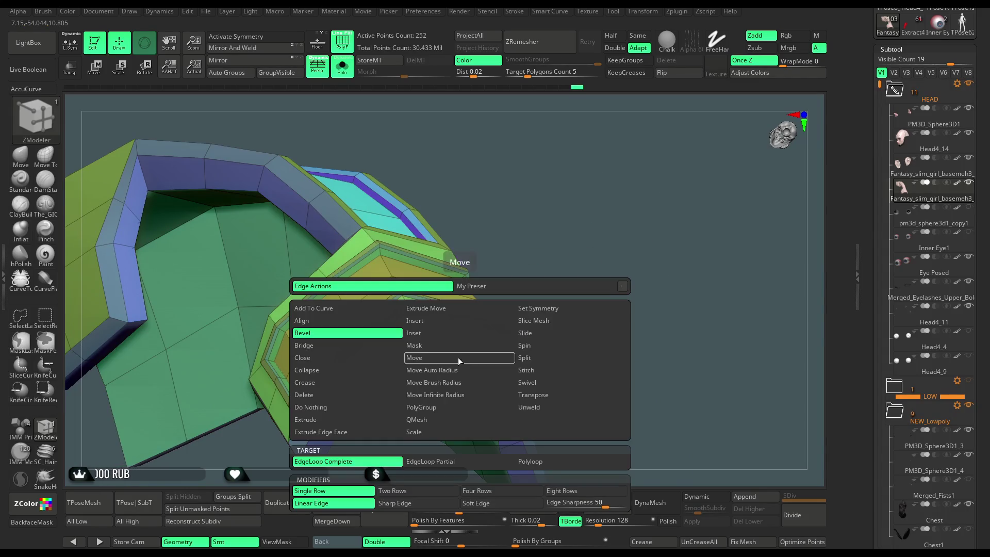
pyautogui.click(322, 382)
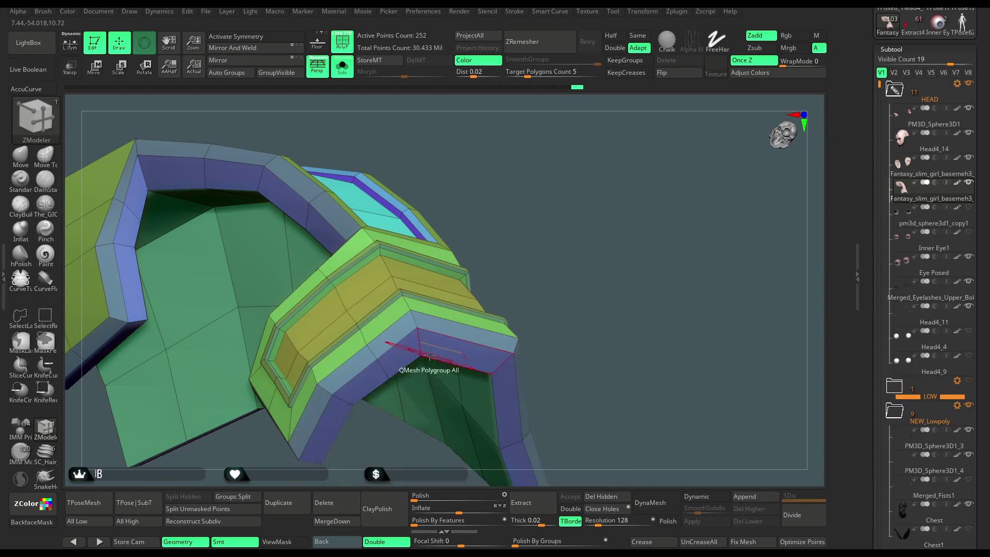
pyautogui.click(439, 359)
# - Orbit around the cuff to inspect the creased rim and the cyan top panel
pyautogui.moveTo(530, 230); pyautogui.dragTo(405, 221)
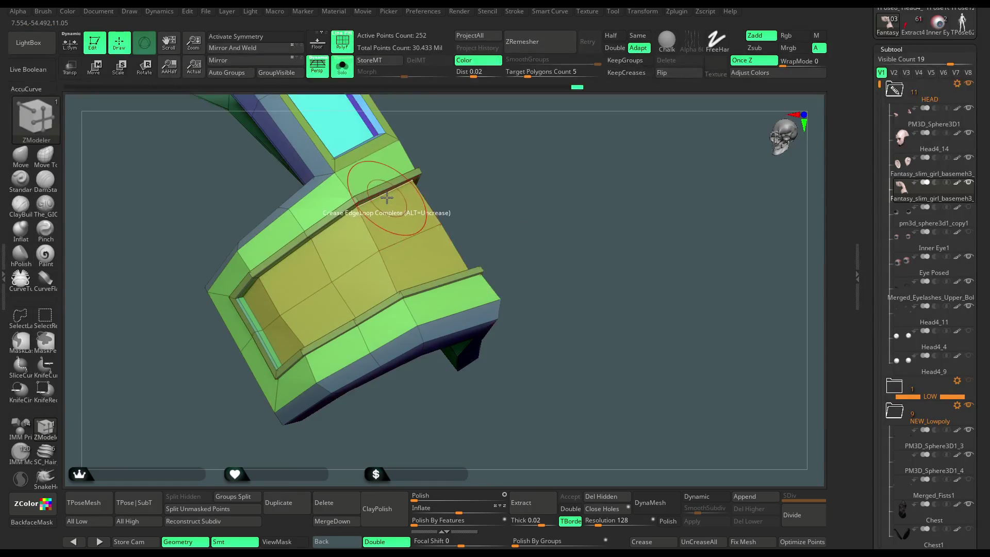
pyautogui.moveTo(489, 149)
pyautogui.mouseDown()
pyautogui.moveTo(497, 165)
pyautogui.moveTo(351, 242)
pyautogui.mouseUp()
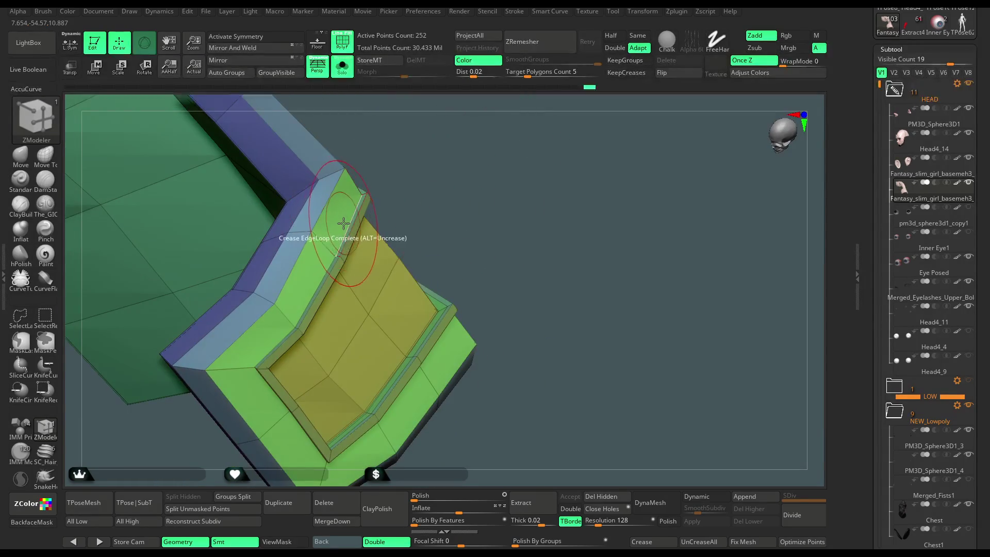
pyautogui.moveTo(395, 198); pyautogui.dragTo(473, 146)
pyautogui.moveTo(491, 186); pyautogui.dragTo(350, 206)
pyautogui.scroll(-3, 451, 210)
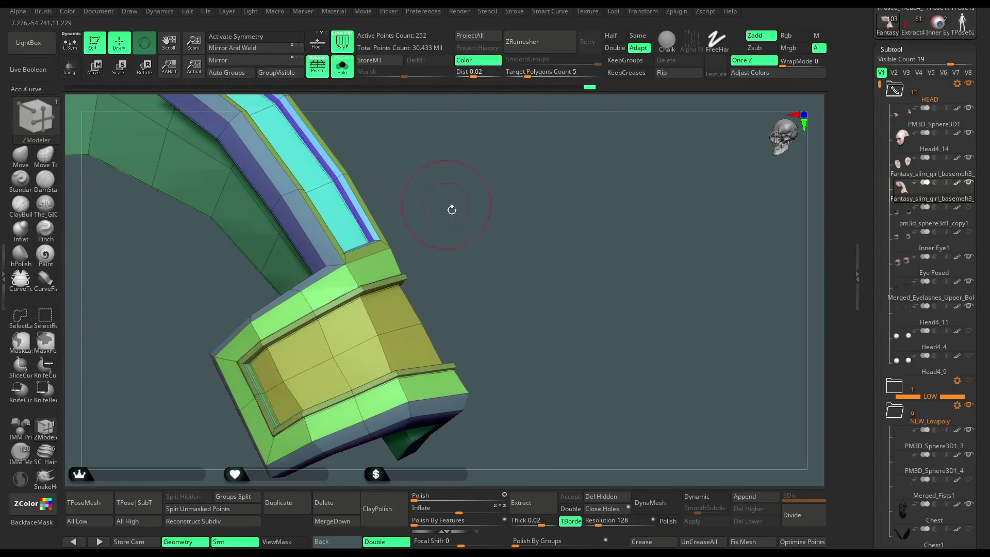
pyautogui.scroll(5, 447, 210)
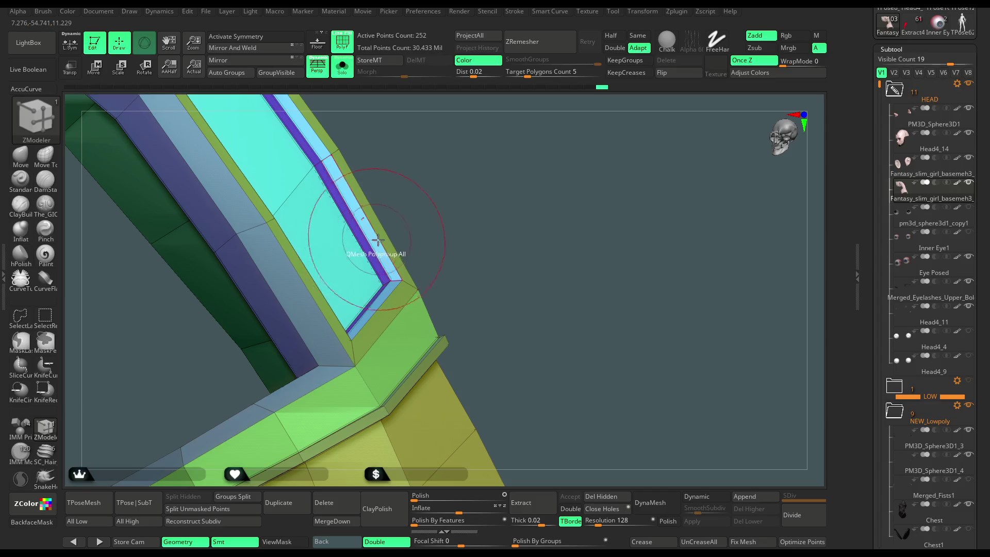
pyautogui.moveTo(431, 236)
pyautogui.mouseDown()
pyautogui.moveTo(419, 255)
pyautogui.moveTo(490, 233)
pyautogui.mouseUp()
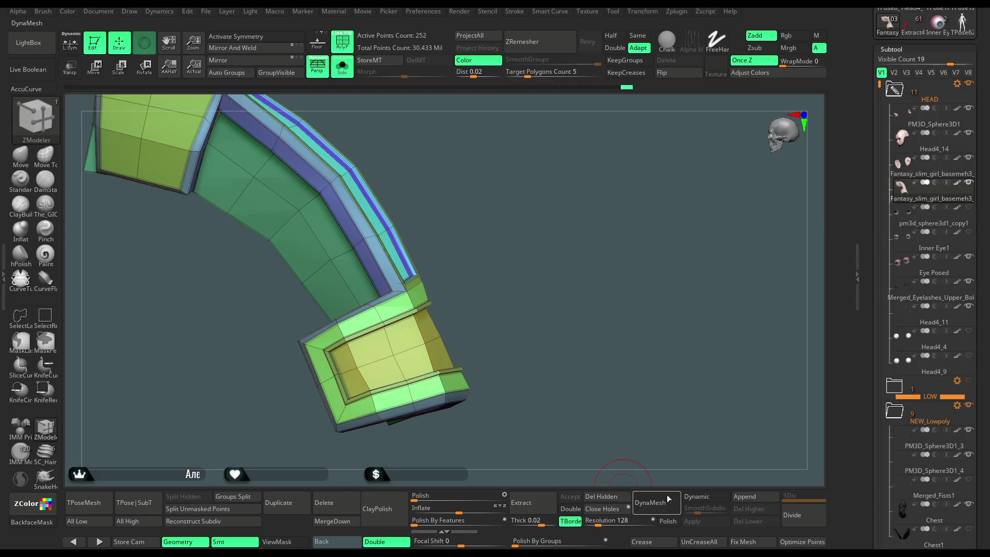
# - Preview the cuff with Dynamic subdivision, orbit around it, and leave smoothing on
pyautogui.click(706, 496)
pyautogui.moveTo(572, 408)
pyautogui.mouseDown()
pyautogui.moveTo(603, 366)
pyautogui.moveTo(686, 471)
pyautogui.mouseUp()
pyautogui.click(706, 496)
pyautogui.moveTo(667, 413)
pyautogui.mouseDown()
pyautogui.moveTo(695, 318)
pyautogui.moveTo(559, 380)
pyautogui.mouseUp()
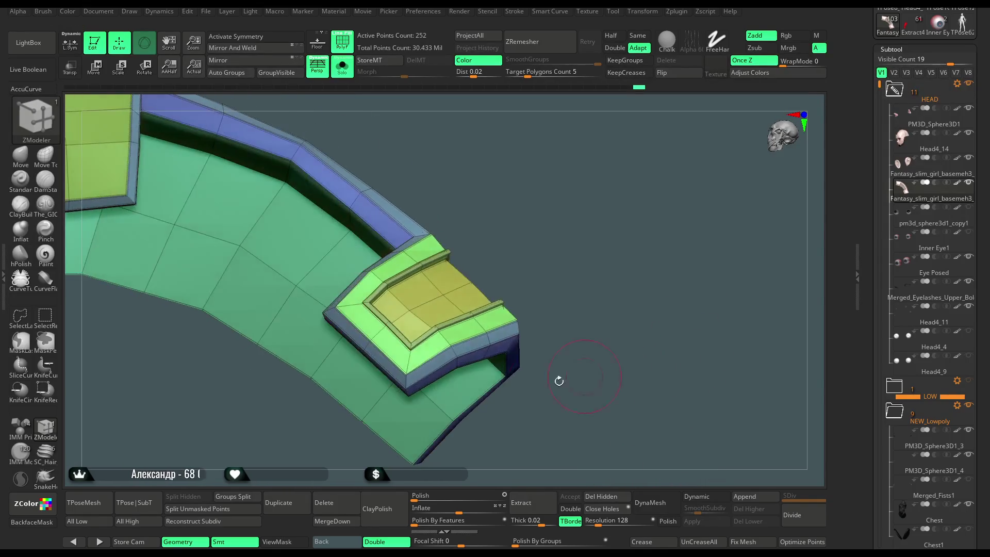
pyautogui.moveTo(523, 231)
pyautogui.mouseDown()
pyautogui.moveTo(562, 404)
pyautogui.moveTo(419, 411)
pyautogui.moveTo(464, 360)
pyautogui.moveTo(555, 294)
pyautogui.moveTo(517, 276)
pyautogui.mouseUp()
pyautogui.moveTo(441, 286)
pyautogui.mouseDown()
pyautogui.moveTo(691, 150)
pyautogui.moveTo(512, 265)
pyautogui.moveTo(499, 300)
pyautogui.mouseUp()
pyautogui.moveTo(531, 376)
pyautogui.keyDown('alt'); pyautogui.mouseDown()
pyautogui.moveTo(573, 400)
pyautogui.moveTo(697, 252)
pyautogui.mouseUp(); pyautogui.keyUp('alt')
pyautogui.press('d')
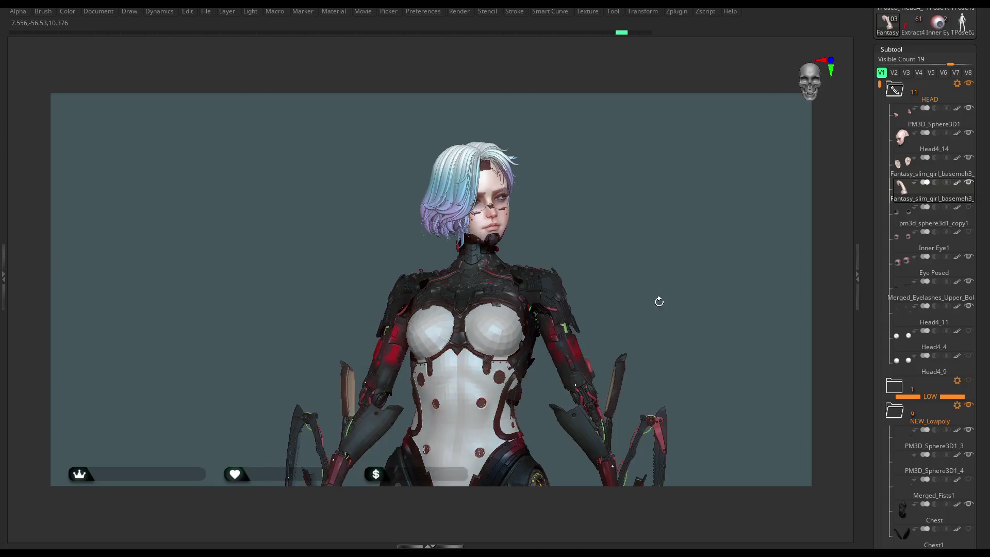
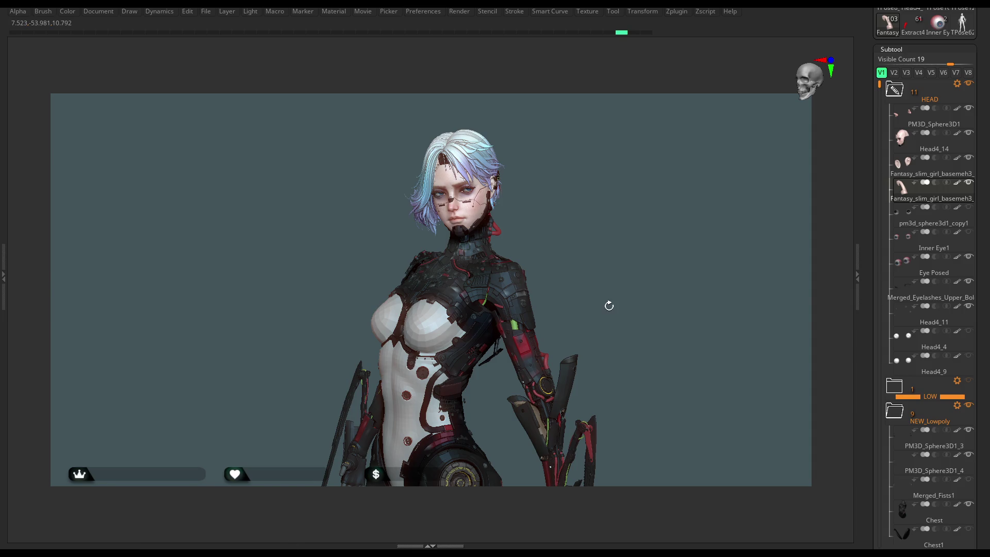
# - Restore the UI shelves and inspect the four-armed character from frontal and three-quarter angles
pyautogui.moveTo(605, 217)
pyautogui.mouseDown()
pyautogui.moveTo(617, 234)
pyautogui.moveTo(588, 207)
pyautogui.moveTo(589, 226)
pyautogui.moveTo(581, 224)
pyautogui.moveTo(589, 197)
pyautogui.moveTo(563, 211)
pyautogui.moveTo(574, 221)
pyautogui.moveTo(576, 190)
pyautogui.moveTo(571, 213)
pyautogui.mouseUp()
pyautogui.press('Tab')
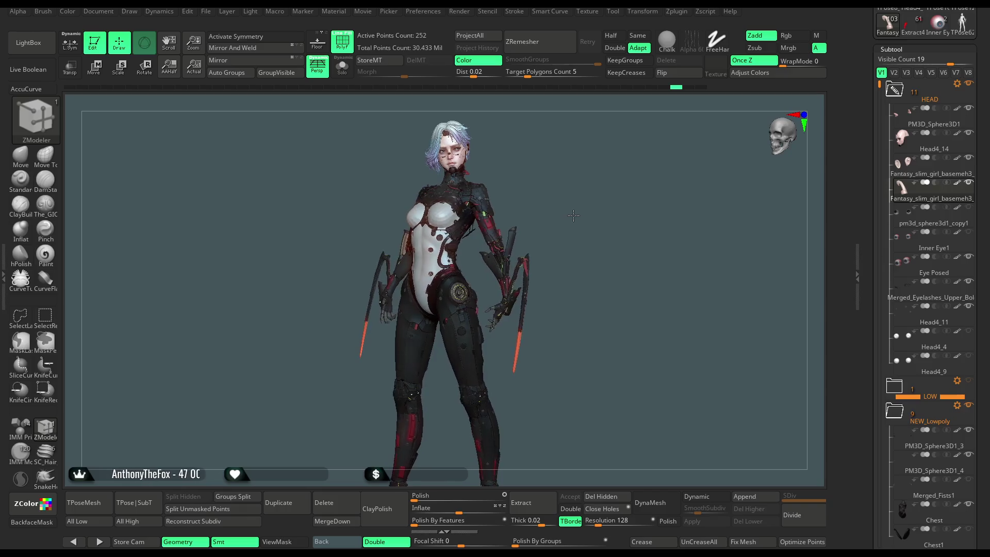
pyautogui.moveTo(577, 214); pyautogui.dragTo(580, 214)
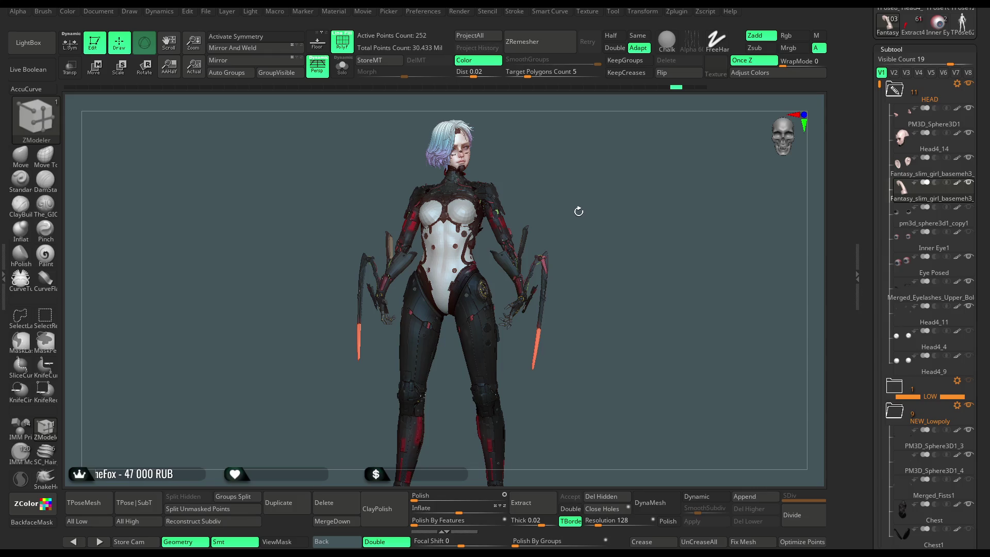
pyautogui.moveTo(555, 183)
pyautogui.mouseDown()
pyautogui.moveTo(565, 208)
pyautogui.moveTo(566, 186)
pyautogui.moveTo(578, 199)
pyautogui.mouseUp()
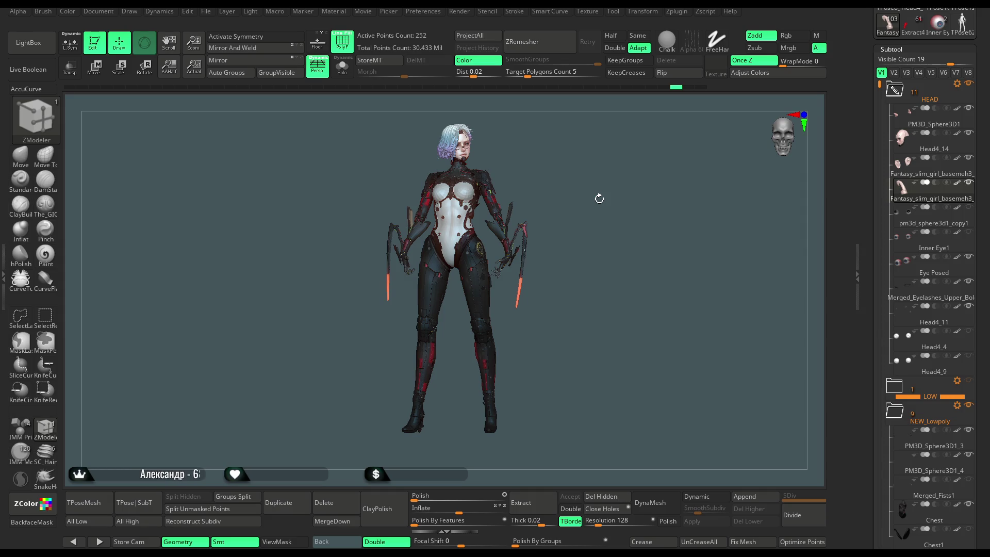
pyautogui.moveTo(569, 185)
pyautogui.mouseDown()
pyautogui.moveTo(543, 190)
pyautogui.moveTo(555, 204)
pyautogui.moveTo(583, 201)
pyautogui.moveTo(560, 193)
pyautogui.moveTo(565, 276)
pyautogui.moveTo(591, 162)
pyautogui.moveTo(547, 172)
pyautogui.moveTo(606, 174)
pyautogui.moveTo(610, 205)
pyautogui.moveTo(588, 201)
pyautogui.moveTo(571, 215)
pyautogui.moveTo(603, 202)
pyautogui.moveTo(585, 195)
pyautogui.mouseUp()
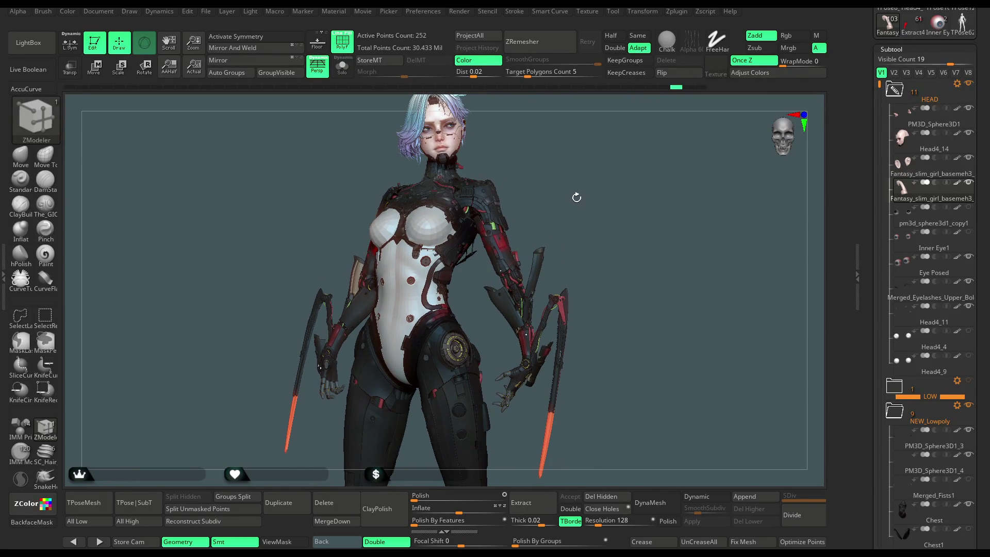
# - Save the project with Ctrl+S, then merge all subtools into one posed mesh with TPoseMesh
pyautogui.click(206, 11)
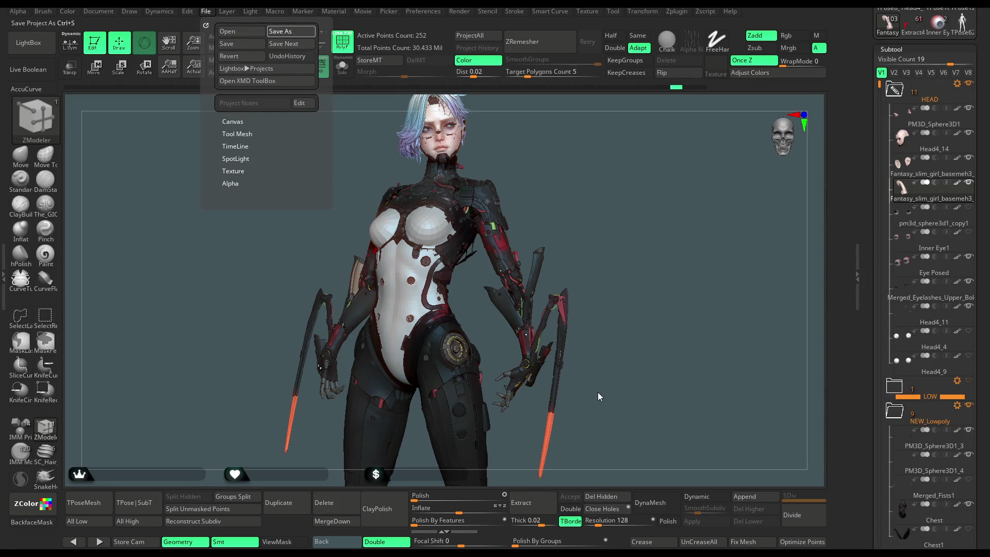
pyautogui.hotkey('ctrl', 's')
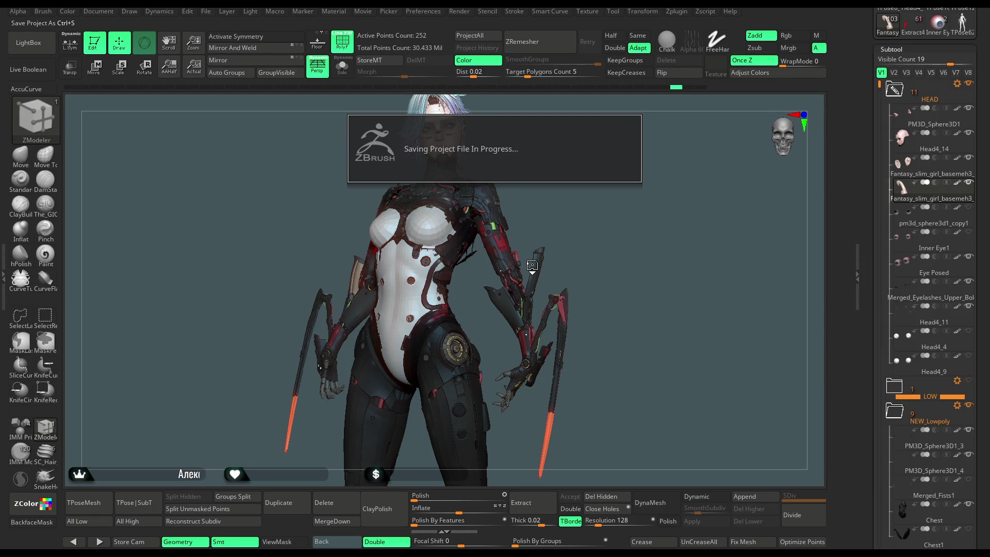
pyautogui.click(85, 502)
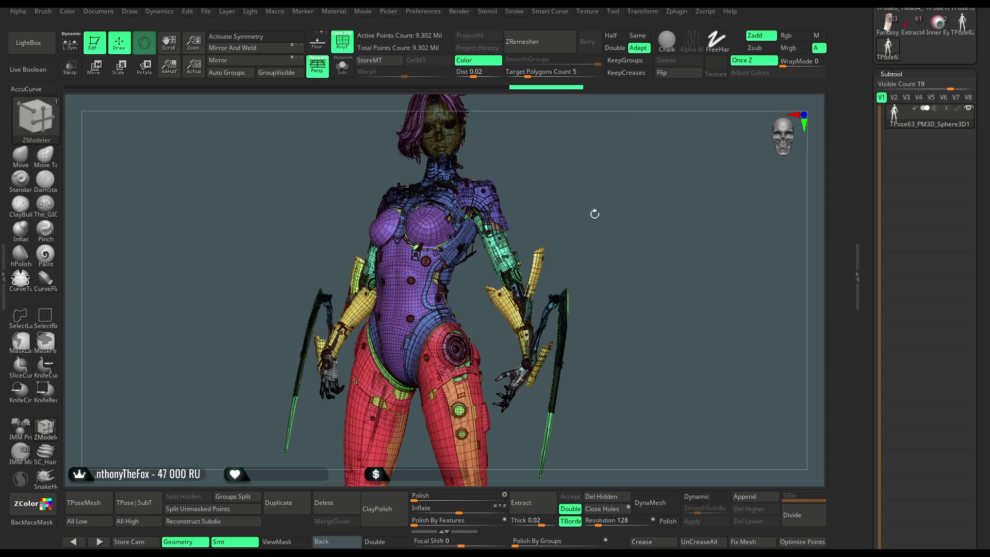
# - Turn off PolyF and set the display colour to mid-grey 94/94/94, zooming to the chest
pyautogui.click(343, 42)
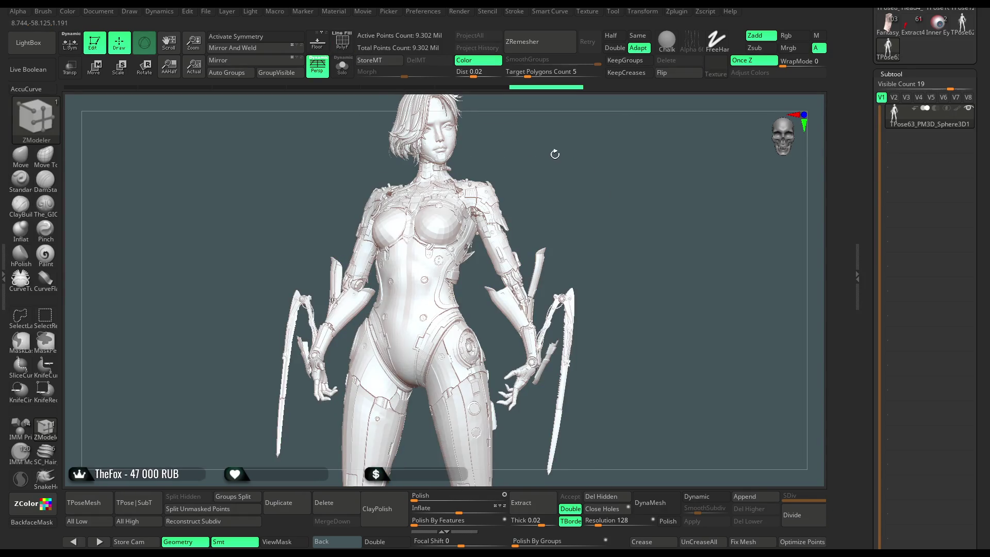
pyautogui.scroll(10, 966, 213)
pyautogui.moveTo(896, 92); pyautogui.dragTo(874, 127)
pyautogui.moveTo(548, 162)
pyautogui.keyDown('alt'); pyautogui.mouseDown(button='right')
pyautogui.moveTo(559, 155)
pyautogui.moveTo(553, 227)
pyautogui.moveTo(629, 139)
pyautogui.moveTo(660, 124)
pyautogui.moveTo(649, 148)
pyautogui.moveTo(682, 117)
pyautogui.moveTo(655, 189)
pyautogui.mouseUp(button='right'); pyautogui.keyUp('alt')
pyautogui.click(342, 43)
pyautogui.click(341, 42)
pyautogui.moveTo(711, 151)
pyautogui.keyDown('alt'); pyautogui.mouseDown(button='right')
pyautogui.moveTo(724, 430)
pyautogui.moveTo(665, 420)
pyautogui.mouseUp(button='right'); pyautogui.keyUp('alt')
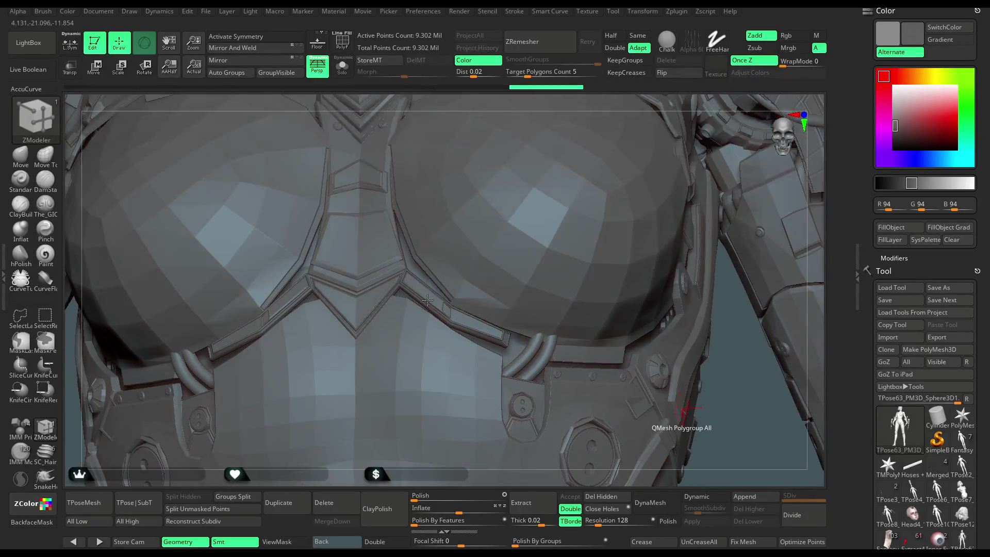
# - Set mirror symmetry with ZModeler's Set Symmetry on two matching lower-chest polygons
pyautogui.press('space')
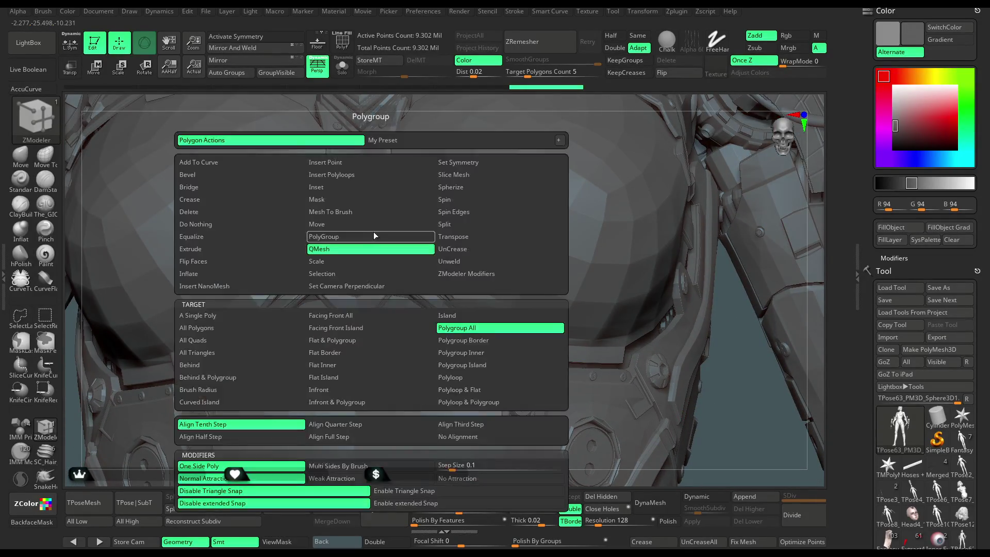
pyautogui.click(453, 161)
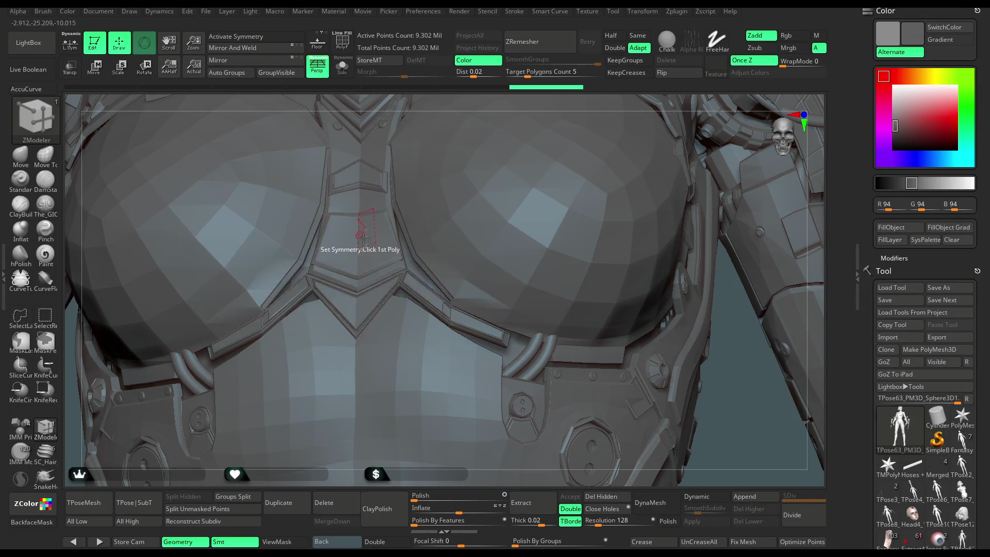
pyautogui.click(378, 239)
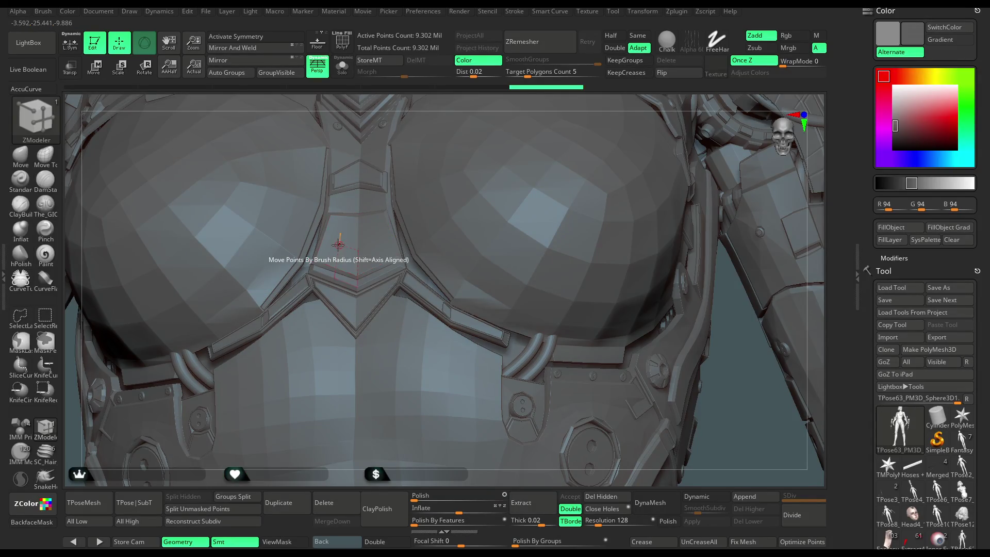
pyautogui.click(342, 243)
# - Return to the ZModeler brush and show flat polygroup colours without wireframe
pyautogui.press('w')
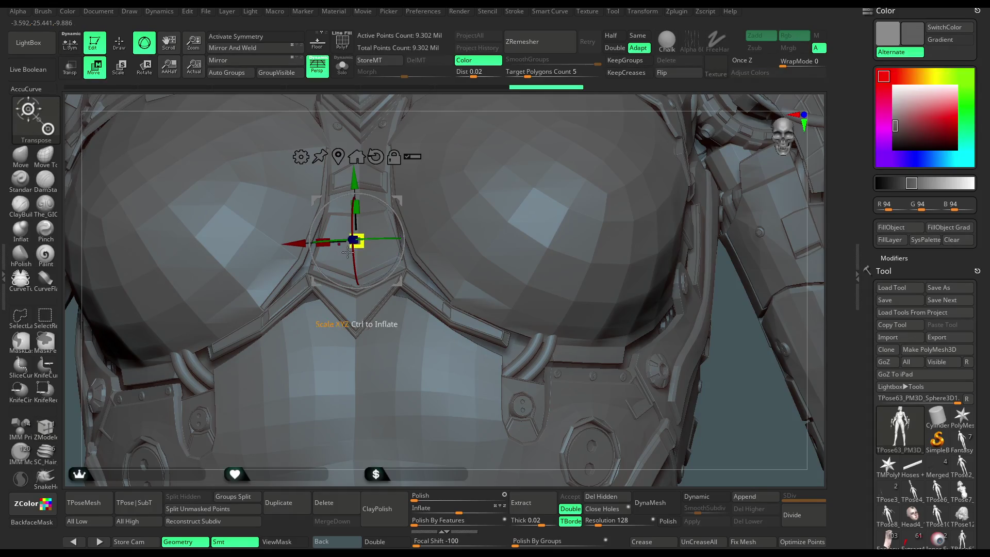
pyautogui.scroll(-5, 436, 190)
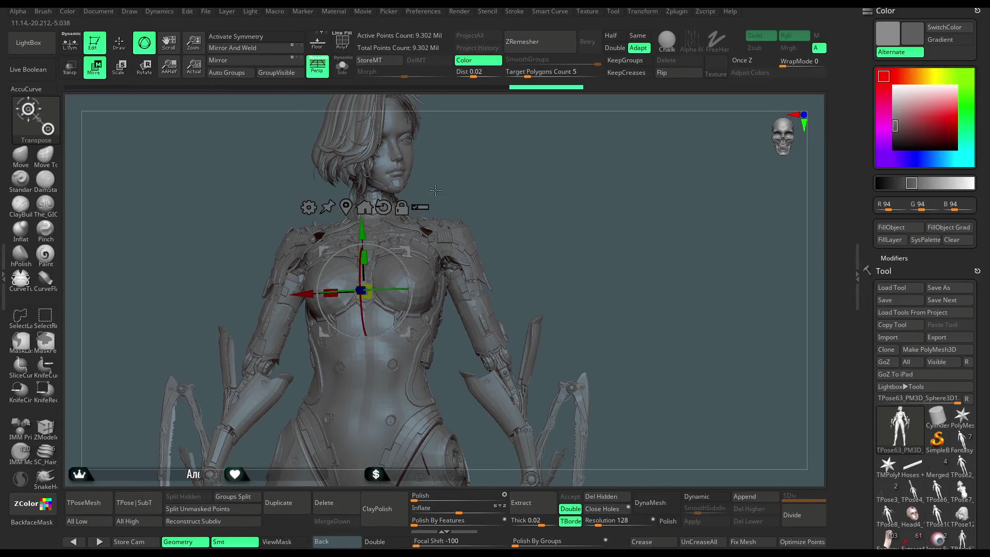
pyautogui.press('q')
pyautogui.press('b')
pyautogui.press('z')
pyautogui.press('m')
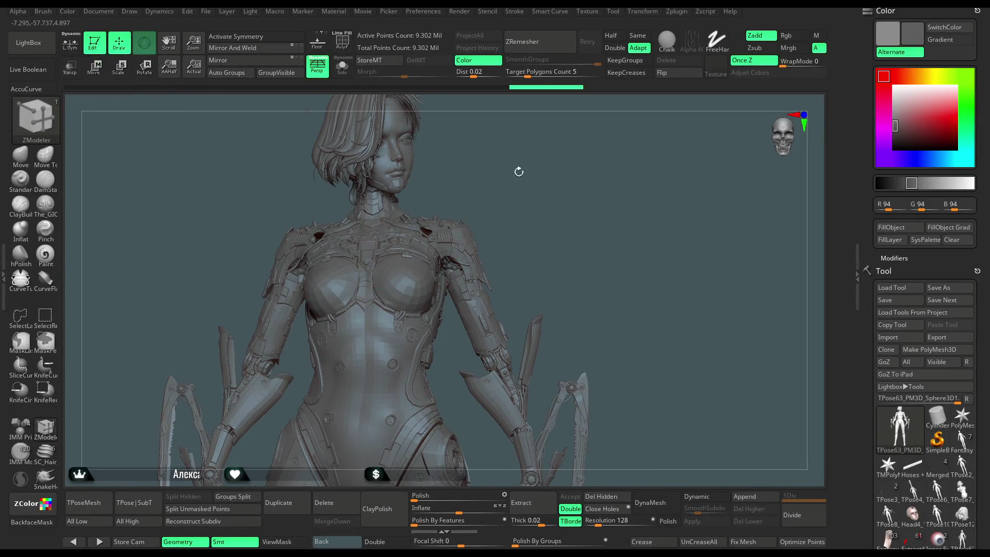
pyautogui.moveTo(564, 213)
pyautogui.mouseDown()
pyautogui.moveTo(561, 188)
pyautogui.moveTo(547, 181)
pyautogui.mouseUp()
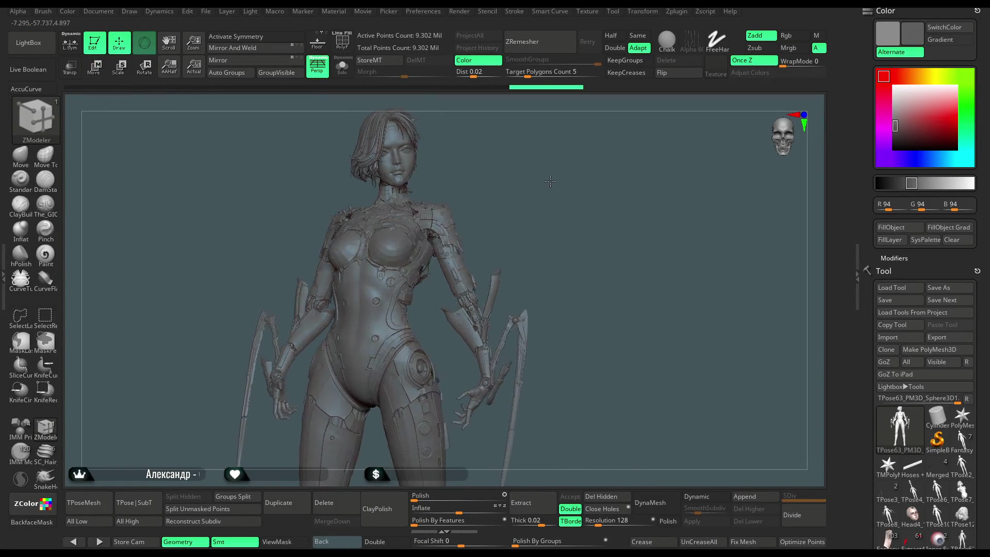
pyautogui.click(341, 41)
pyautogui.click(341, 33)
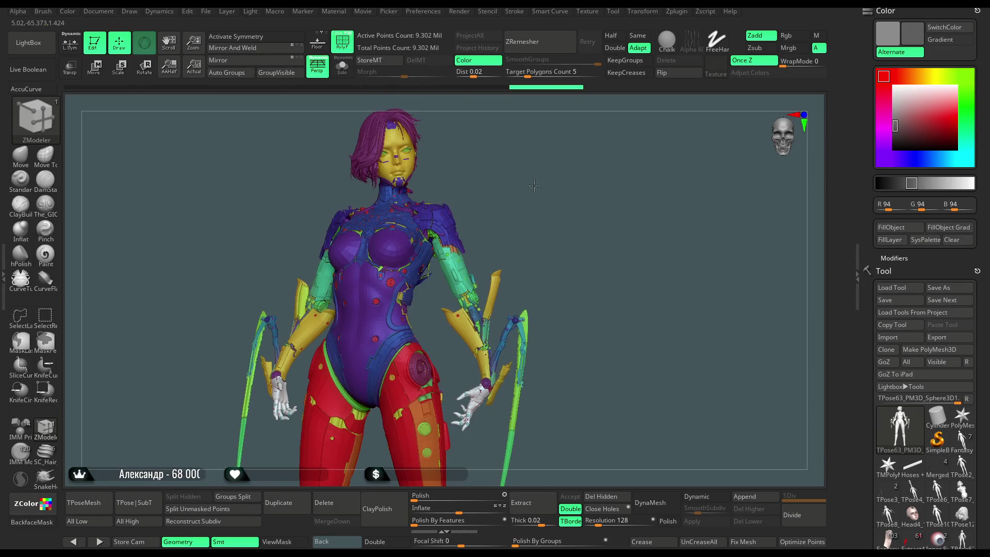
# - Frame the chest and shoulders and hide the looping tube and small shoulder part
pyautogui.scroll(5, 570, 196)
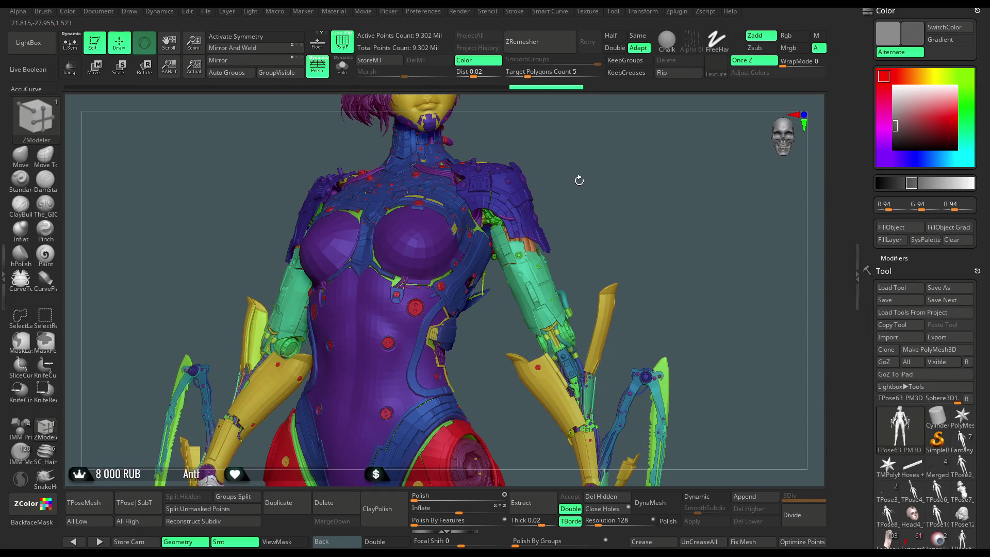
pyautogui.press('space')
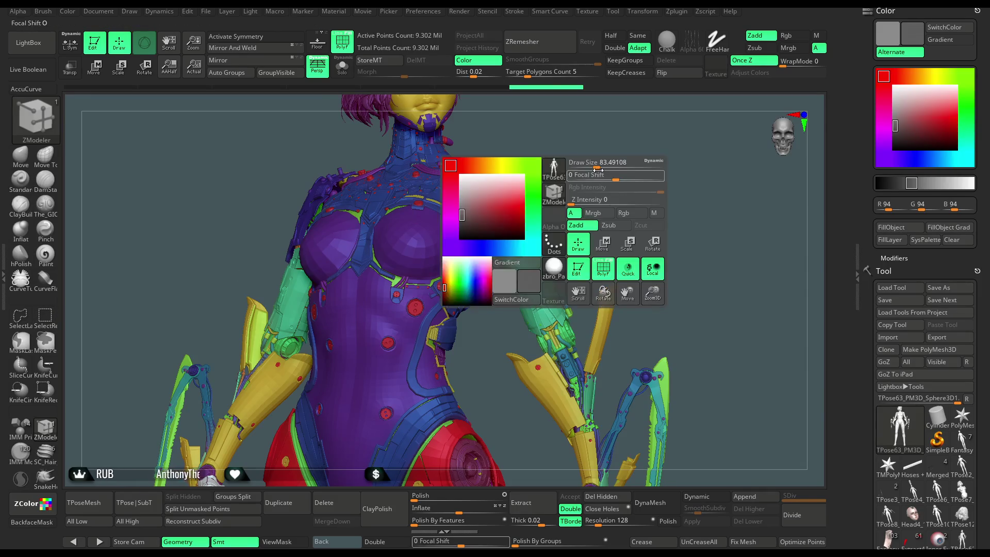
pyautogui.keyDown('alt'); pyautogui.moveTo(612, 159); pyautogui.dragTo(560, 228); pyautogui.keyUp('alt')
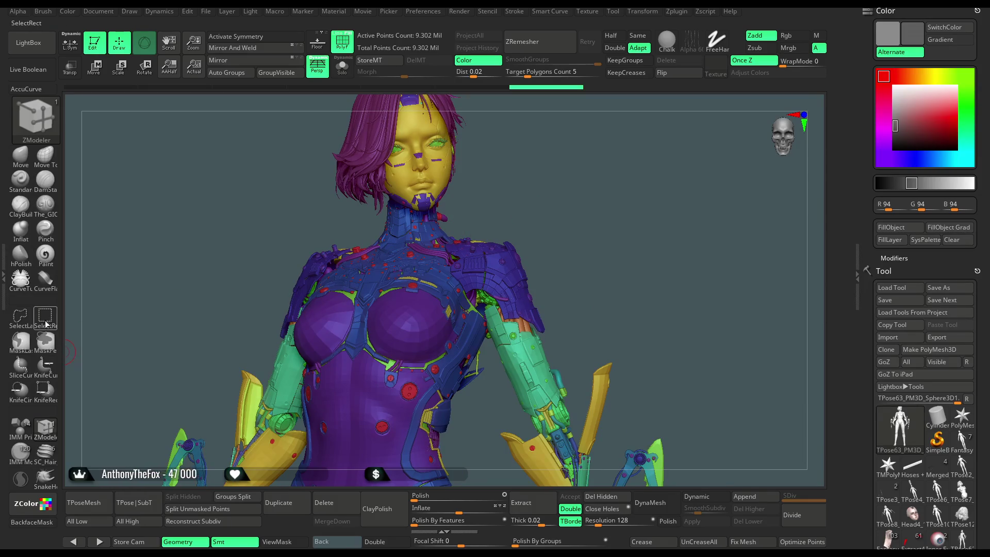
pyautogui.keyDown('alt'); pyautogui.moveTo(186, 304); pyautogui.dragTo(638, 170); pyautogui.keyUp('alt')
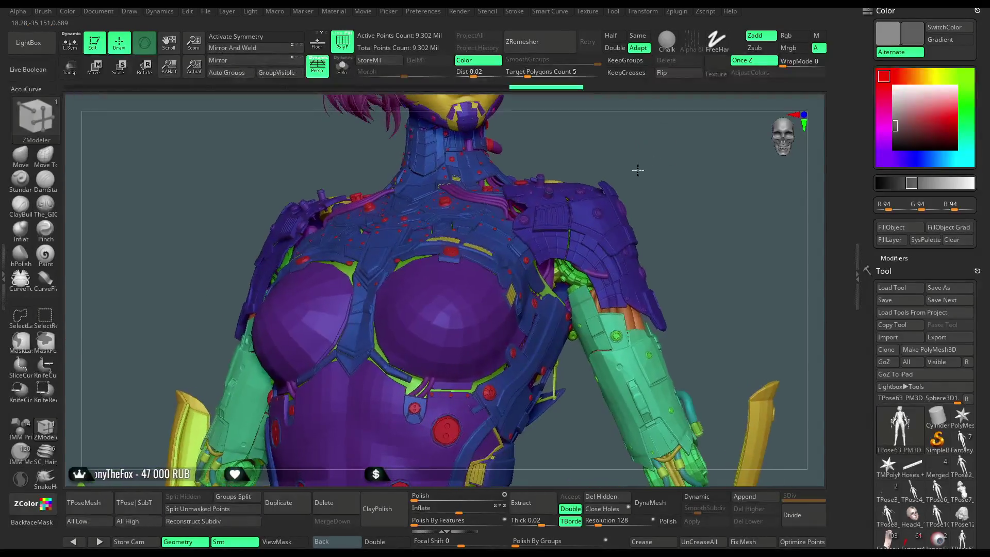
pyautogui.keyDown('ctrl'); pyautogui.keyDown('shift'); pyautogui.click(540, 221); pyautogui.keyUp('shift'); pyautogui.keyUp('ctrl')
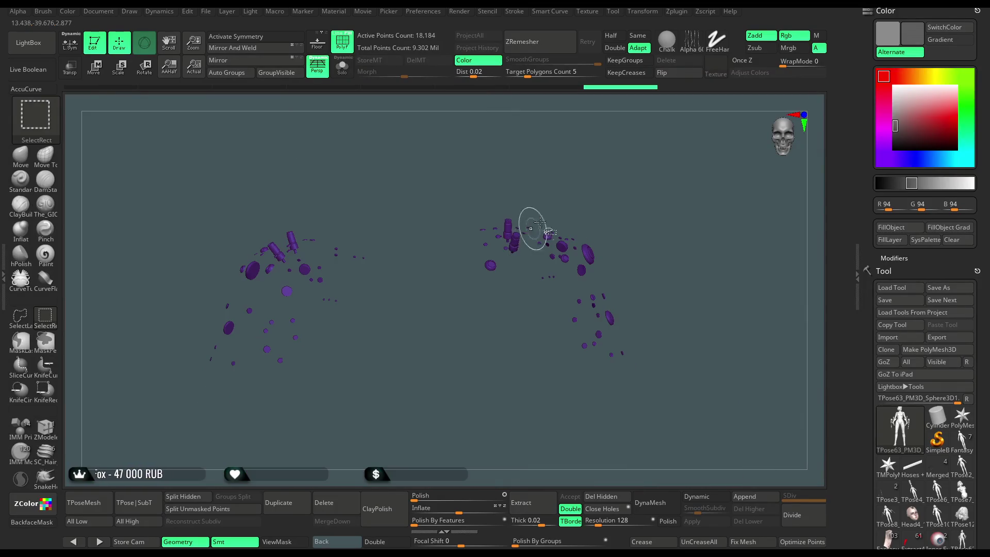
pyautogui.keyDown('ctrl'); pyautogui.keyDown('shift'); pyautogui.click(592, 188); pyautogui.keyUp('shift'); pyautogui.keyUp('ctrl')
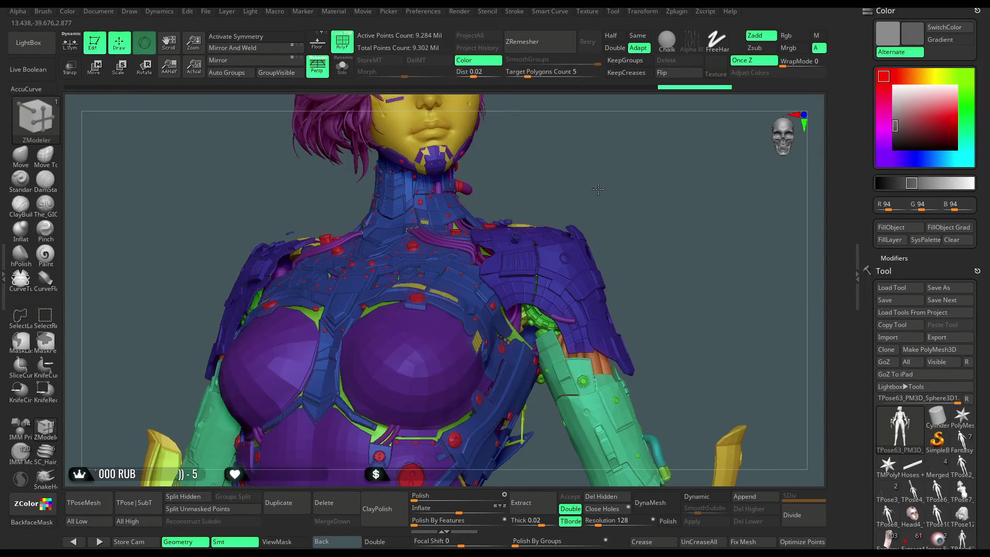
pyautogui.press('f')
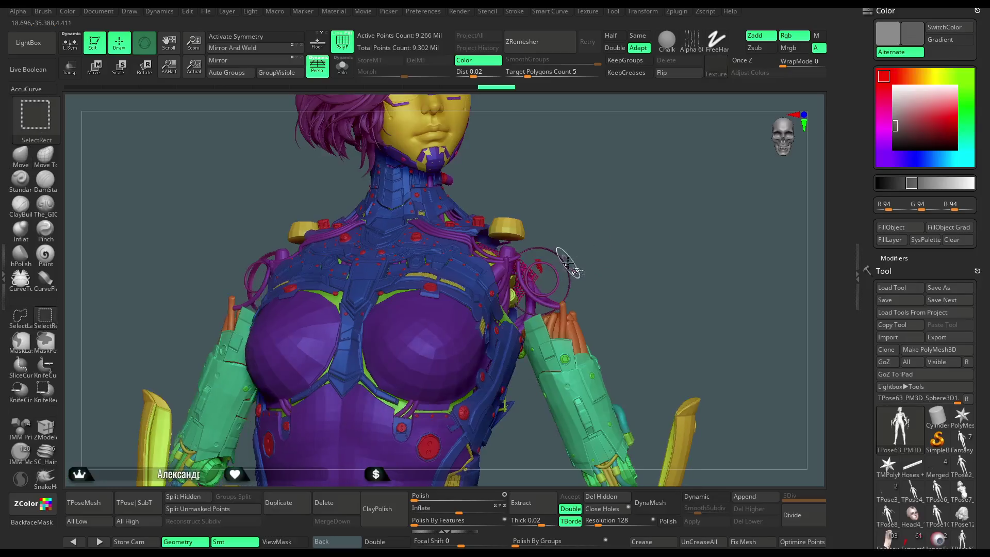
pyautogui.keyDown('ctrl'); pyautogui.keyDown('alt'); pyautogui.keyDown('shift'); pyautogui.click(543, 264); pyautogui.keyUp('shift'); pyautogui.keyUp('alt'); pyautogui.keyUp('ctrl')
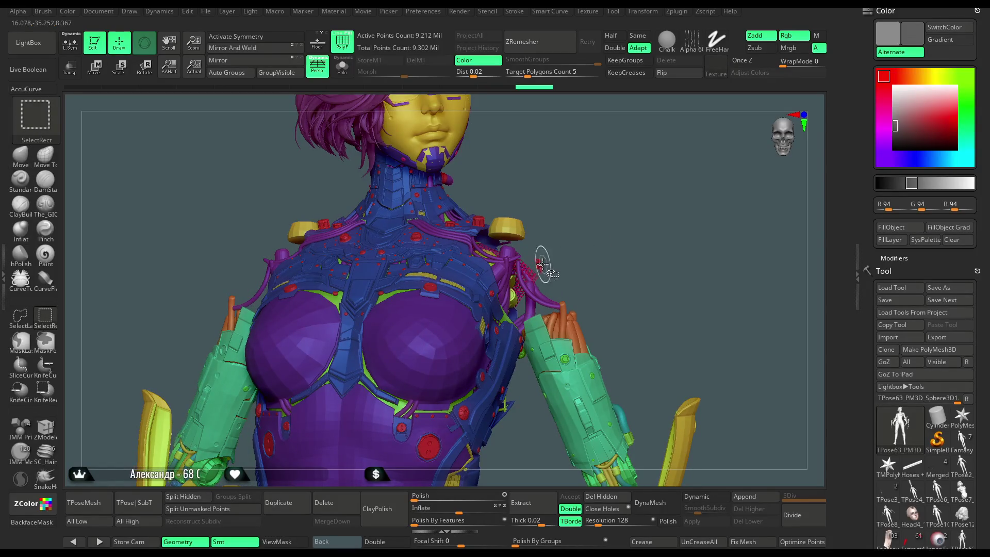
pyautogui.keyDown('ctrl'); pyautogui.keyDown('alt'); pyautogui.keyDown('shift'); pyautogui.click(540, 264); pyautogui.keyUp('shift'); pyautogui.keyUp('alt'); pyautogui.keyUp('ctrl')
pyautogui.press('f')
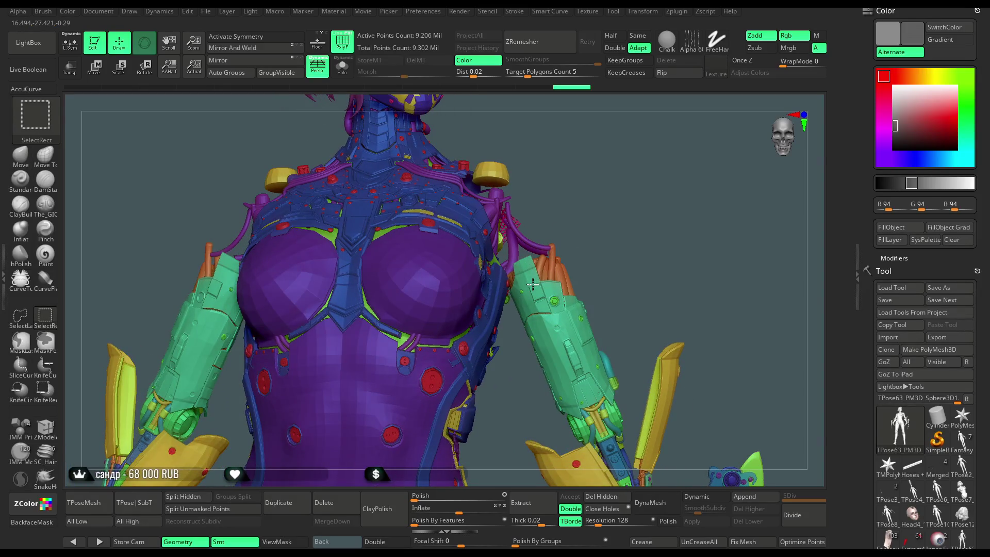
# - Hide the teal forearm plates, orange arm covers, green hose bits and teal hoses
pyautogui.keyDown('ctrl'); pyautogui.keyDown('alt'); pyautogui.keyDown('shift'); pyautogui.click(533, 283); pyautogui.keyUp('shift'); pyautogui.keyUp('alt'); pyautogui.keyUp('ctrl')
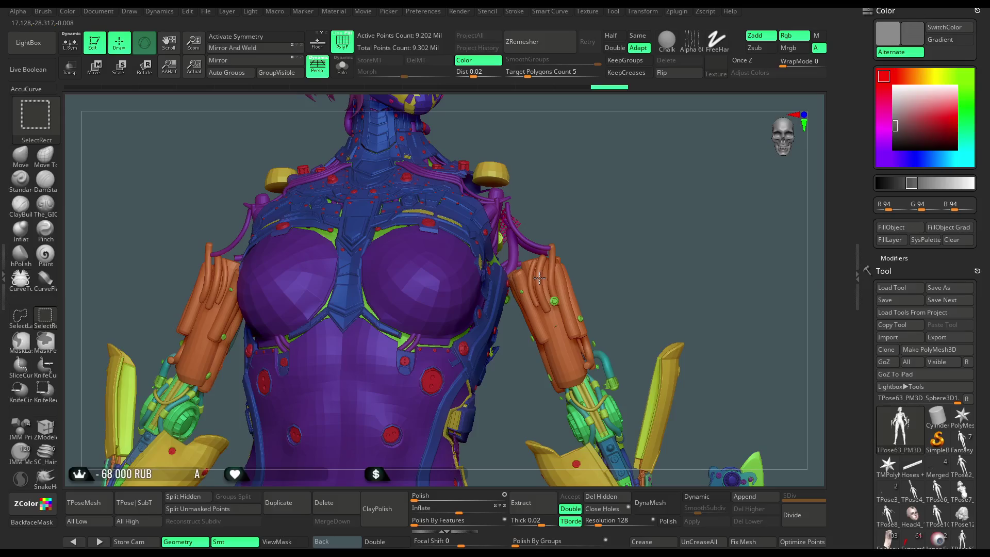
pyautogui.keyDown('ctrl'); pyautogui.keyDown('alt'); pyautogui.keyDown('shift'); pyautogui.click(540, 278); pyautogui.keyUp('shift'); pyautogui.keyUp('alt'); pyautogui.keyUp('ctrl')
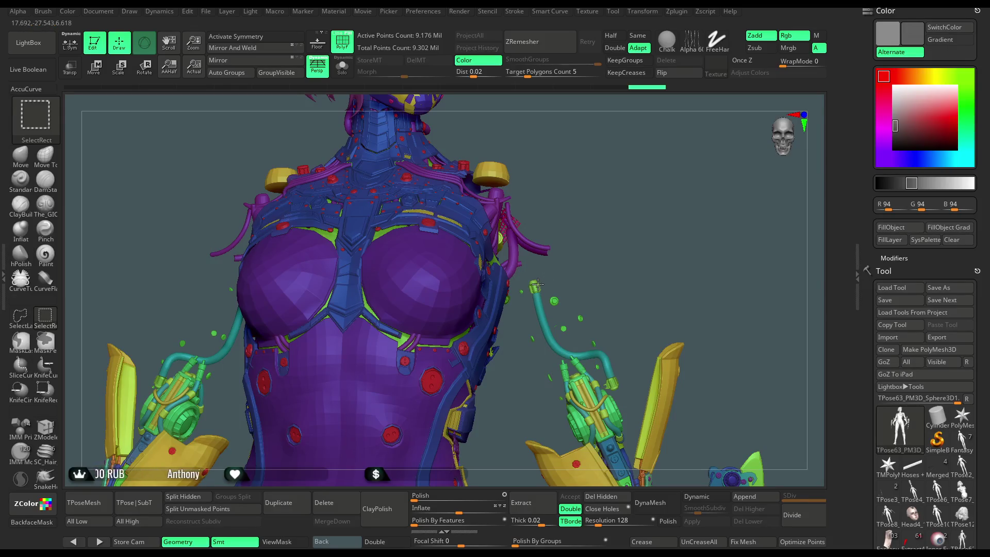
pyautogui.keyDown('ctrl'); pyautogui.keyDown('alt'); pyautogui.keyDown('shift'); pyautogui.click(537, 286); pyautogui.keyUp('shift'); pyautogui.keyUp('alt'); pyautogui.keyUp('ctrl')
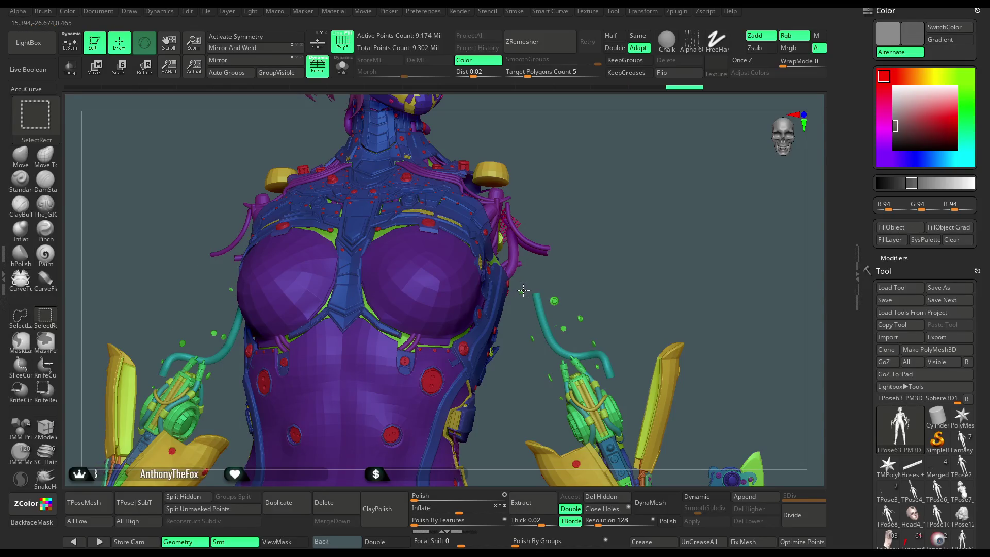
pyautogui.keyDown('ctrl'); pyautogui.keyDown('alt'); pyautogui.keyDown('shift'); pyautogui.click(554, 301); pyautogui.keyUp('shift'); pyautogui.keyUp('alt'); pyautogui.keyUp('ctrl')
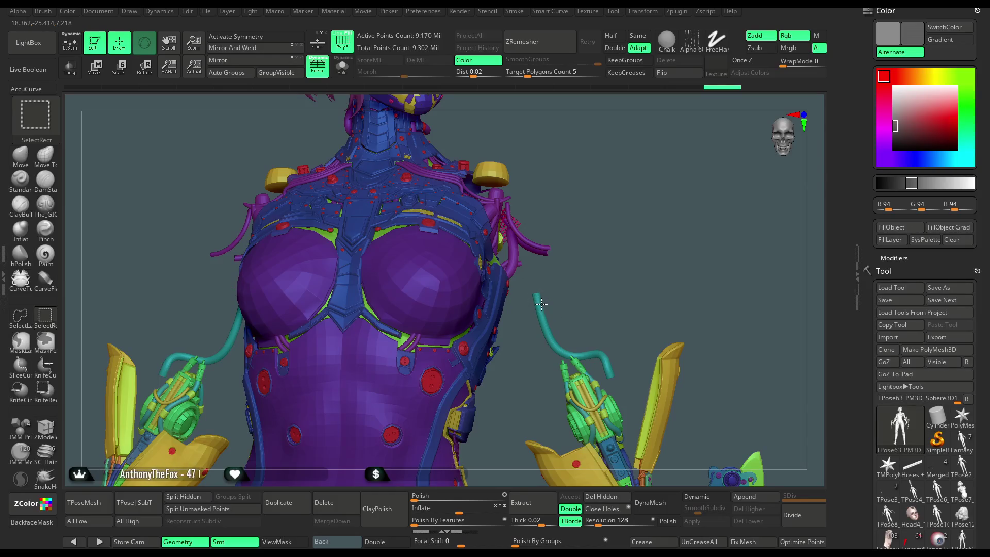
pyautogui.keyDown('ctrl'); pyautogui.keyDown('alt'); pyautogui.keyDown('shift'); pyautogui.click(599, 287); pyautogui.keyUp('shift'); pyautogui.keyUp('alt'); pyautogui.keyUp('ctrl')
# - Switch to the Move brush and hide the white hand shells, purple hand parts and cyan joints
pyautogui.press('b')
pyautogui.press('m')
pyautogui.press('v')
pyautogui.moveTo(599, 288)
pyautogui.keyDown('alt'); pyautogui.mouseDown()
pyautogui.moveTo(623, 249)
pyautogui.moveTo(613, 219)
pyautogui.moveTo(662, 209)
pyautogui.moveTo(662, 155)
pyautogui.mouseUp(); pyautogui.keyUp('alt')
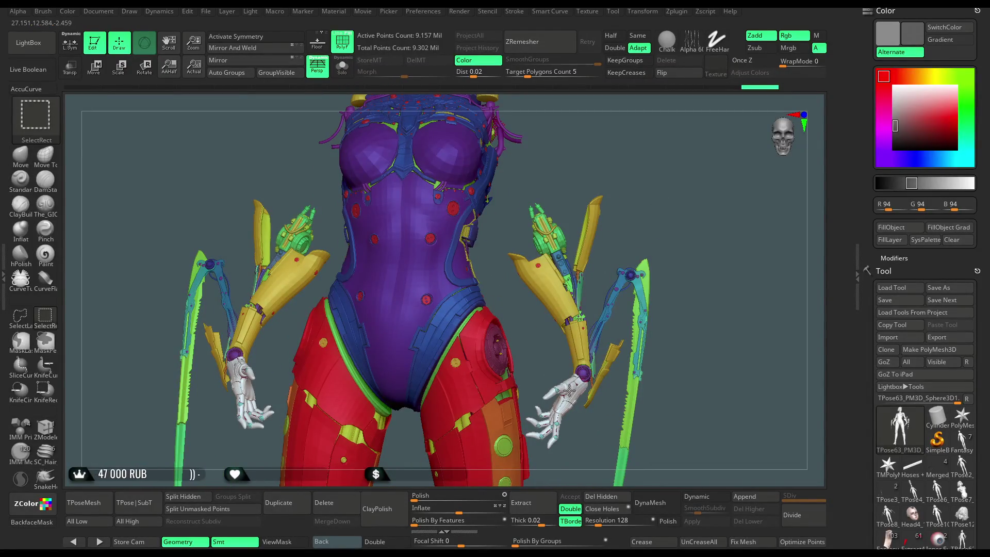
pyautogui.keyDown('ctrl'); pyautogui.keyDown('alt'); pyautogui.keyDown('shift'); pyautogui.click(570, 391); pyautogui.keyUp('shift'); pyautogui.keyUp('alt'); pyautogui.keyUp('ctrl')
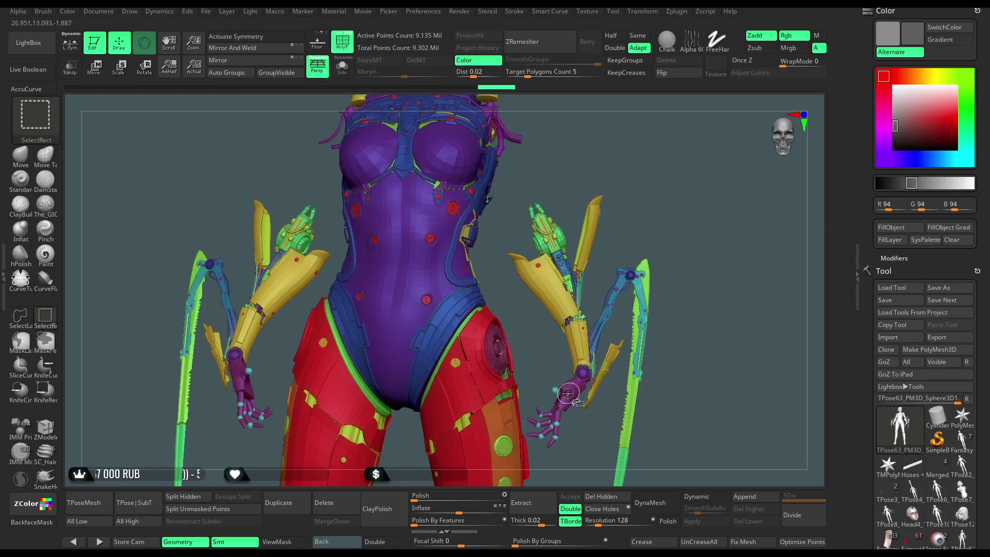
pyautogui.keyDown('ctrl'); pyautogui.keyDown('alt'); pyautogui.keyDown('shift'); pyautogui.click(537, 408); pyautogui.keyUp('shift'); pyautogui.keyUp('alt'); pyautogui.keyUp('ctrl')
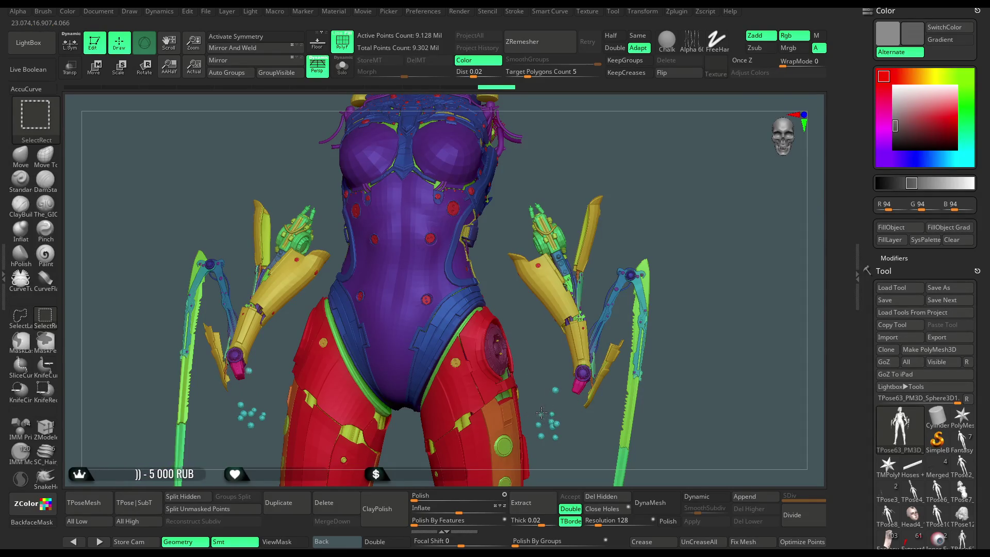
pyautogui.keyDown('ctrl'); pyautogui.keyDown('alt'); pyautogui.keyDown('shift'); pyautogui.click(542, 410); pyautogui.keyUp('shift'); pyautogui.keyUp('alt'); pyautogui.keyUp('ctrl')
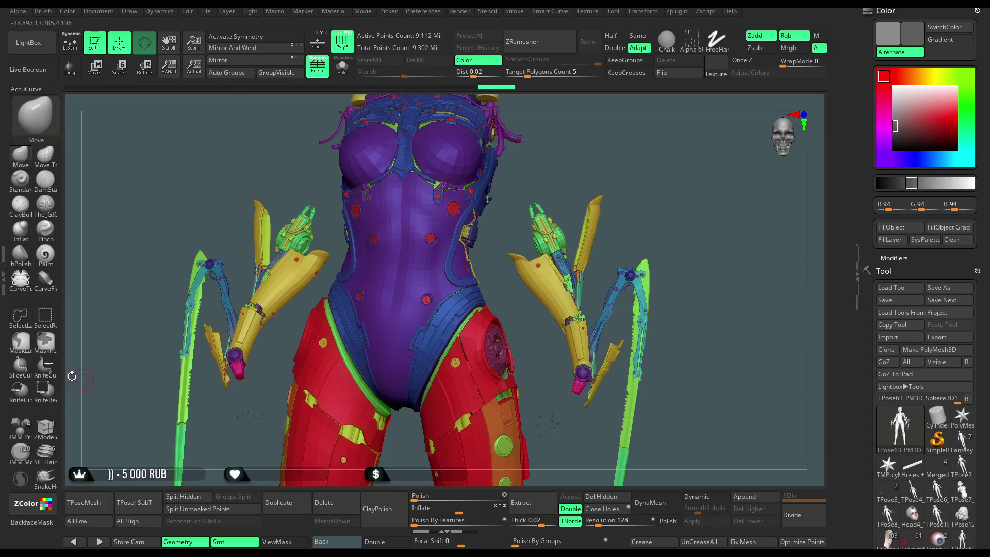
# - Lasso-hide the right thigh armor and the bladed arms with their swords, then mask the torso
pyautogui.moveTo(669, 190)
pyautogui.keyDown('ctrl'); pyautogui.mouseDown(button='right')
pyautogui.moveTo(663, 150)
pyautogui.moveTo(655, 235)
pyautogui.moveTo(596, 206)
pyautogui.mouseUp(button='right'); pyautogui.keyUp('ctrl')
pyautogui.moveTo(601, 181)
pyautogui.keyDown('ctrl'); pyautogui.keyDown('shift'); pyautogui.mouseDown()
pyautogui.moveTo(549, 178)
pyautogui.moveTo(521, 206)
pyautogui.moveTo(514, 258)
pyautogui.moveTo(555, 365)
pyautogui.moveTo(716, 372)
pyautogui.moveTo(690, 240)
pyautogui.moveTo(662, 255)
pyautogui.mouseUp(); pyautogui.keyUp('shift'); pyautogui.keyUp('ctrl')
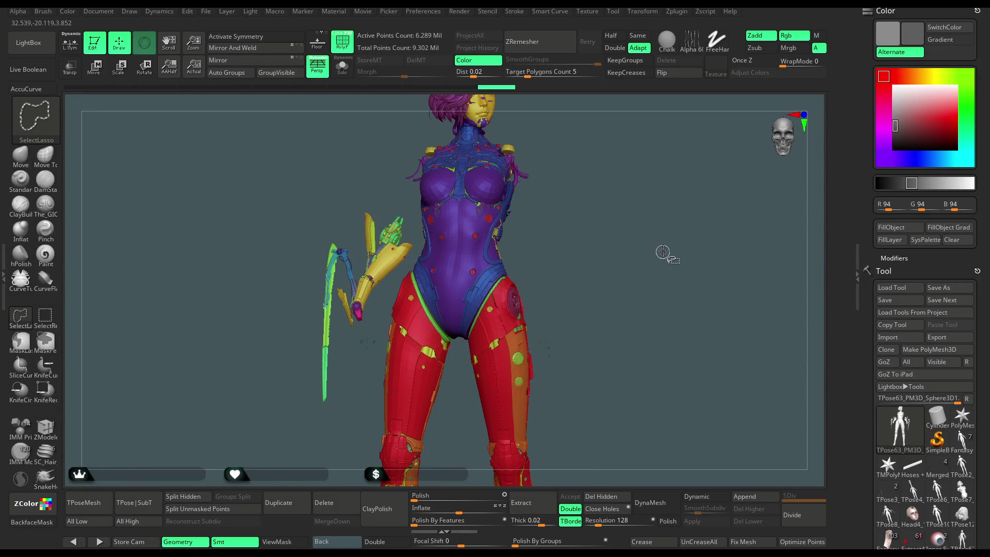
pyautogui.keyDown('ctrl'); pyautogui.moveTo(614, 276); pyautogui.dragTo(643, 303, button='right'); pyautogui.keyUp('ctrl')
pyautogui.moveTo(625, 187)
pyautogui.keyDown('ctrl'); pyautogui.keyDown('shift'); pyautogui.mouseDown()
pyautogui.moveTo(554, 166)
pyautogui.moveTo(508, 252)
pyautogui.moveTo(500, 349)
pyautogui.moveTo(601, 421)
pyautogui.moveTo(671, 315)
pyautogui.moveTo(649, 309)
pyautogui.mouseUp(); pyautogui.keyUp('shift'); pyautogui.keyUp('ctrl')
pyautogui.keyDown('ctrl'); pyautogui.moveTo(650, 310); pyautogui.dragTo(664, 258, button='right'); pyautogui.keyUp('ctrl')
pyautogui.moveTo(665, 257); pyautogui.dragTo(361, 164)
pyautogui.moveTo(377, 123)
pyautogui.keyDown('ctrl'); pyautogui.keyDown('shift'); pyautogui.mouseDown()
pyautogui.moveTo(334, 206)
pyautogui.moveTo(274, 428)
pyautogui.moveTo(124, 217)
pyautogui.moveTo(314, 40)
pyautogui.moveTo(344, 51)
pyautogui.mouseUp(); pyautogui.keyUp('shift'); pyautogui.keyUp('ctrl')
pyautogui.moveTo(642, 139)
pyautogui.keyDown('alt'); pyautogui.mouseDown()
pyautogui.moveTo(625, 250)
pyautogui.moveTo(623, 239)
pyautogui.moveTo(647, 215)
pyautogui.moveTo(616, 279)
pyautogui.moveTo(636, 221)
pyautogui.moveTo(617, 216)
pyautogui.moveTo(634, 284)
pyautogui.moveTo(611, 258)
pyautogui.mouseUp(); pyautogui.keyUp('alt')
pyautogui.keyDown('ctrl'); pyautogui.click(610, 258); pyautogui.keyUp('ctrl')
# - Unhide all hidden parts and clear the torso mask
pyautogui.hotkey('ctrl', 'shift')
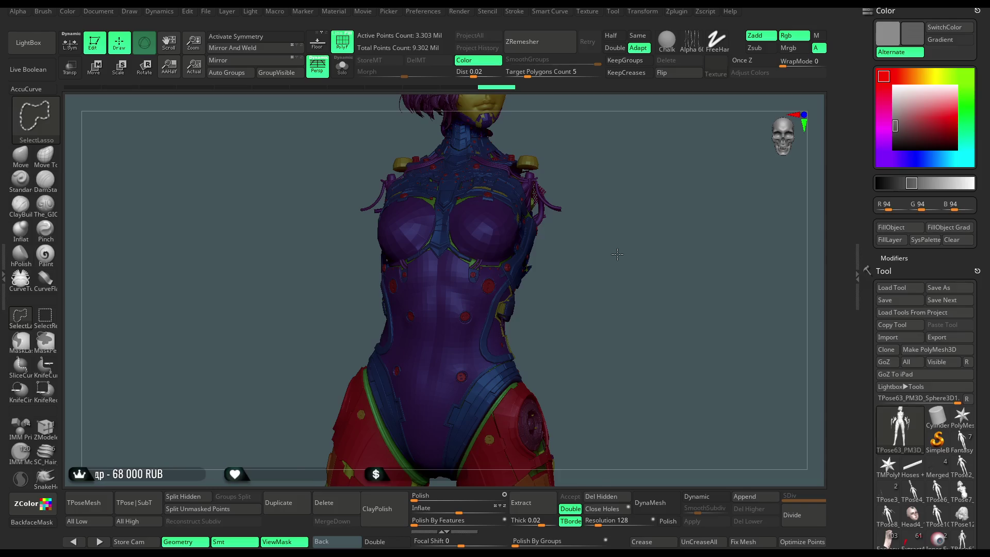
pyautogui.keyDown('ctrl'); pyautogui.keyDown('shift'); pyautogui.click(617, 254); pyautogui.keyUp('shift'); pyautogui.keyUp('ctrl')
pyautogui.keyDown('ctrl'); pyautogui.click(642, 209); pyautogui.keyUp('ctrl')
pyautogui.keyDown('ctrl'); pyautogui.click(644, 207); pyautogui.keyUp('ctrl')
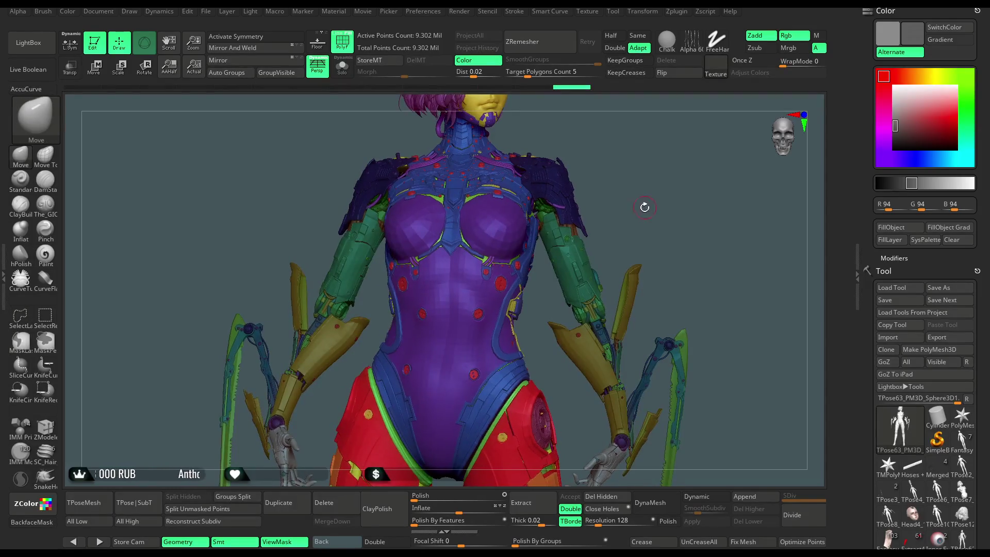
# - Shrink the brush Draw Size and turn on X symmetry with L.Sym
pyautogui.press('space')
pyautogui.moveTo(591, 249)
pyautogui.mouseDown()
pyautogui.moveTo(547, 251)
pyautogui.moveTo(617, 181)
pyautogui.mouseUp()
pyautogui.press('x')
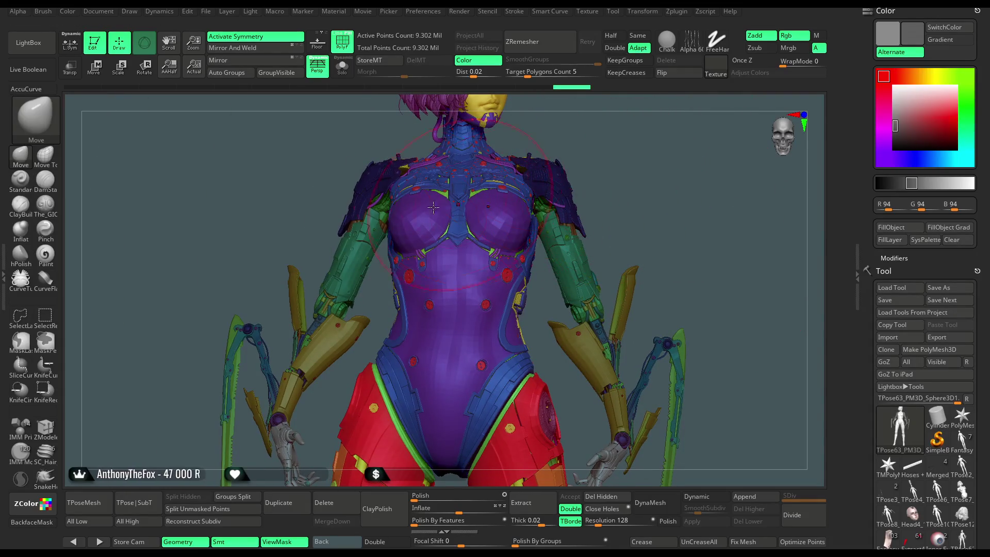
pyautogui.click(70, 44)
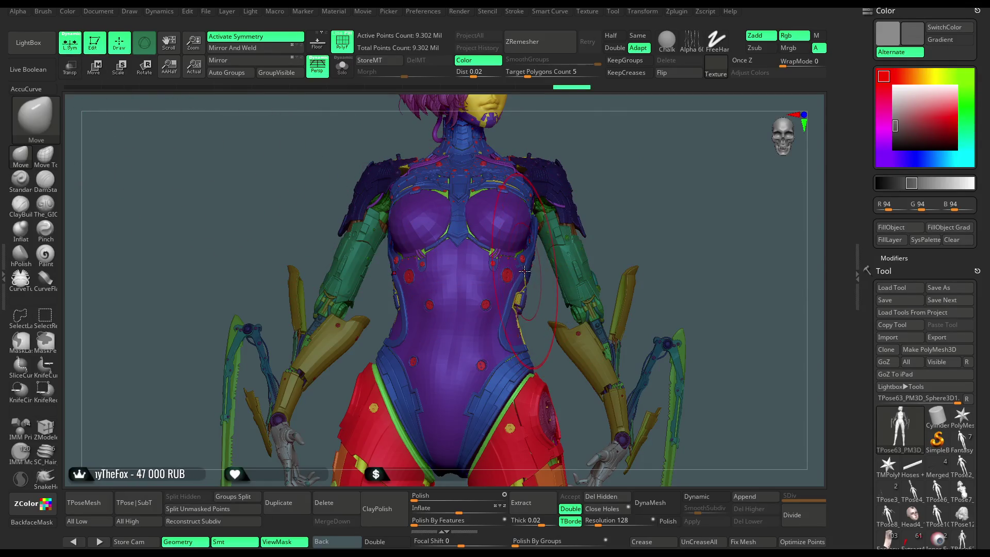
# - Nudge the upper torso, chest and head upward with the Move brush at about size 132
pyautogui.moveTo(640, 206)
pyautogui.mouseDown()
pyautogui.moveTo(619, 201)
pyautogui.moveTo(658, 219)
pyautogui.moveTo(614, 248)
pyautogui.moveTo(594, 282)
pyautogui.moveTo(548, 292)
pyautogui.mouseUp()
pyautogui.press('space')
pyautogui.moveTo(663, 222)
pyautogui.mouseDown()
pyautogui.moveTo(673, 244)
pyautogui.moveTo(685, 203)
pyautogui.moveTo(671, 228)
pyautogui.moveTo(538, 307)
pyautogui.mouseUp()
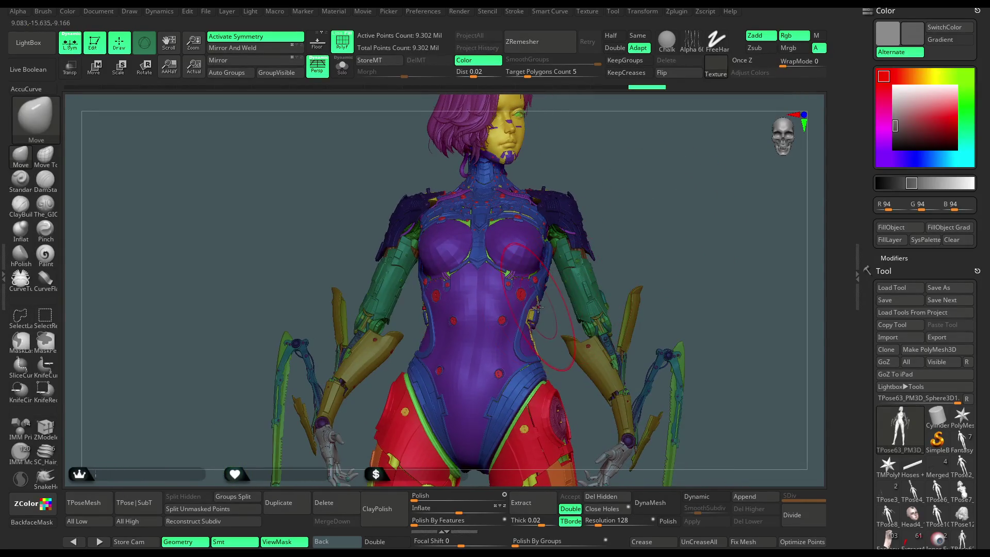
pyautogui.moveTo(681, 204)
pyautogui.mouseDown()
pyautogui.moveTo(629, 225)
pyautogui.moveTo(726, 157)
pyautogui.moveTo(573, 221)
pyautogui.moveTo(587, 221)
pyautogui.mouseUp()
pyautogui.press('space')
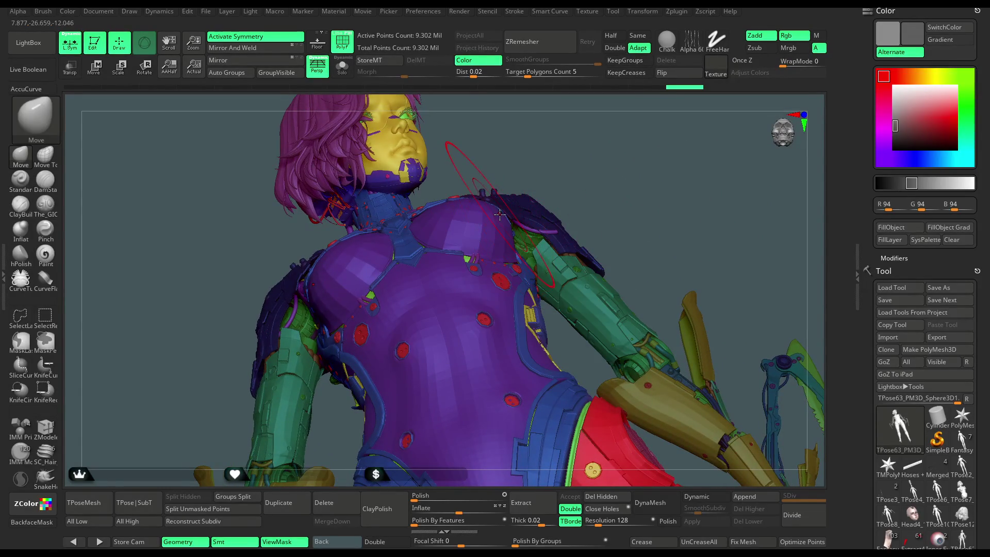
pyautogui.moveTo(586, 150); pyautogui.dragTo(523, 270)
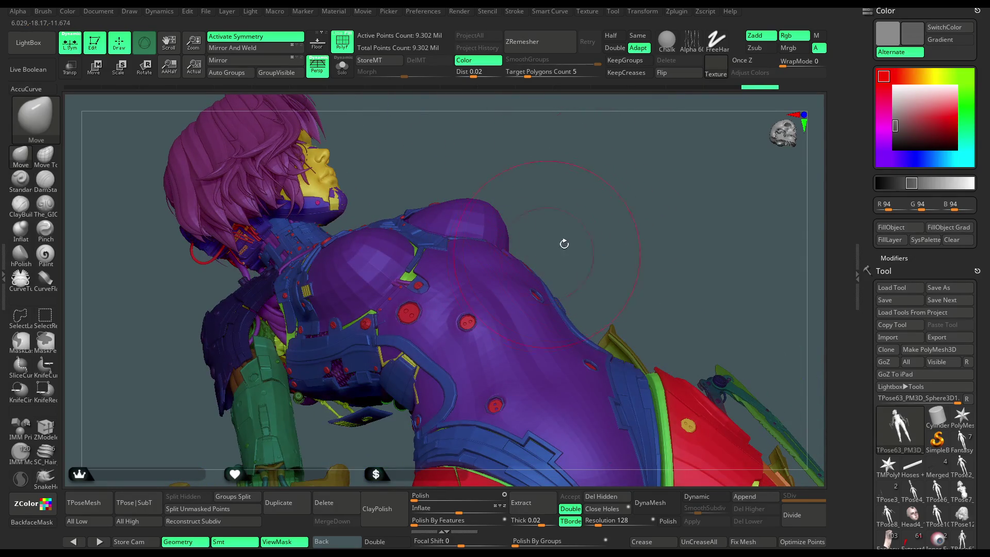
pyautogui.moveTo(564, 243)
pyautogui.mouseDown()
pyautogui.moveTo(578, 249)
pyautogui.moveTo(595, 206)
pyautogui.moveTo(616, 204)
pyautogui.mouseUp()
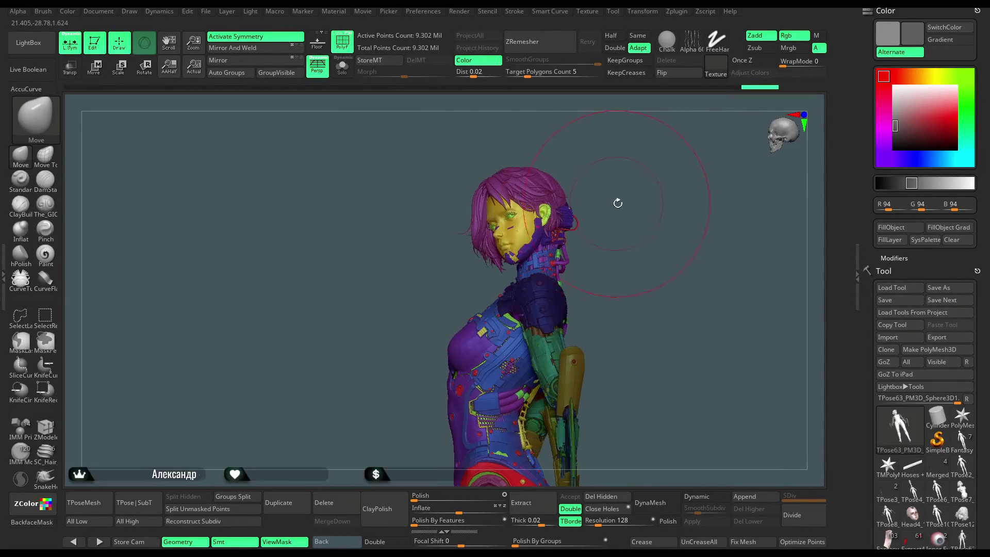
pyautogui.scroll(5, 725, 184)
pyautogui.moveTo(697, 200); pyautogui.dragTo(384, 296)
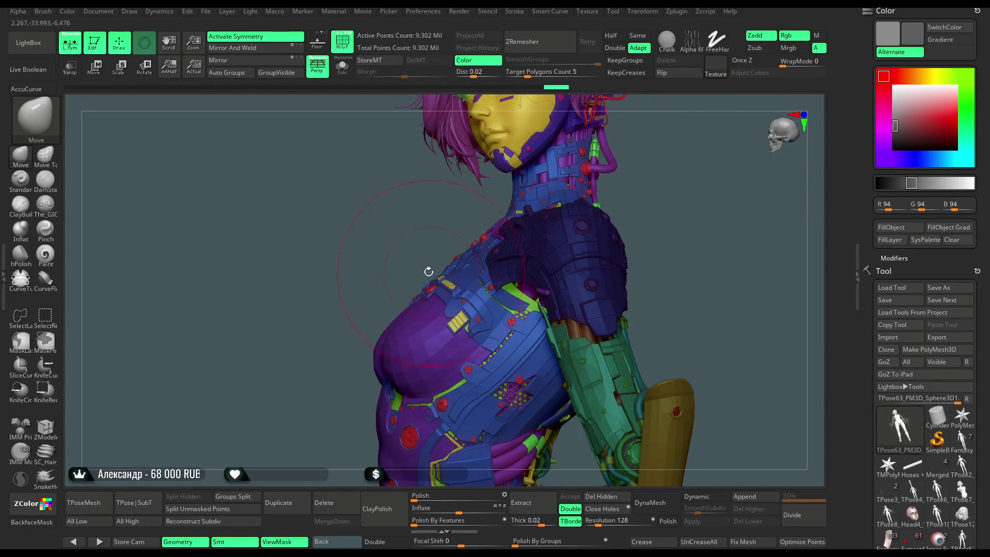
pyautogui.press('space')
pyautogui.moveTo(451, 261)
pyautogui.mouseDown(button='right')
pyautogui.moveTo(623, 195)
pyautogui.moveTo(614, 145)
pyautogui.moveTo(601, 181)
pyautogui.moveTo(597, 163)
pyautogui.moveTo(586, 172)
pyautogui.moveTo(595, 226)
pyautogui.moveTo(605, 168)
pyautogui.moveTo(608, 206)
pyautogui.moveTo(619, 166)
pyautogui.mouseUp(button='right')
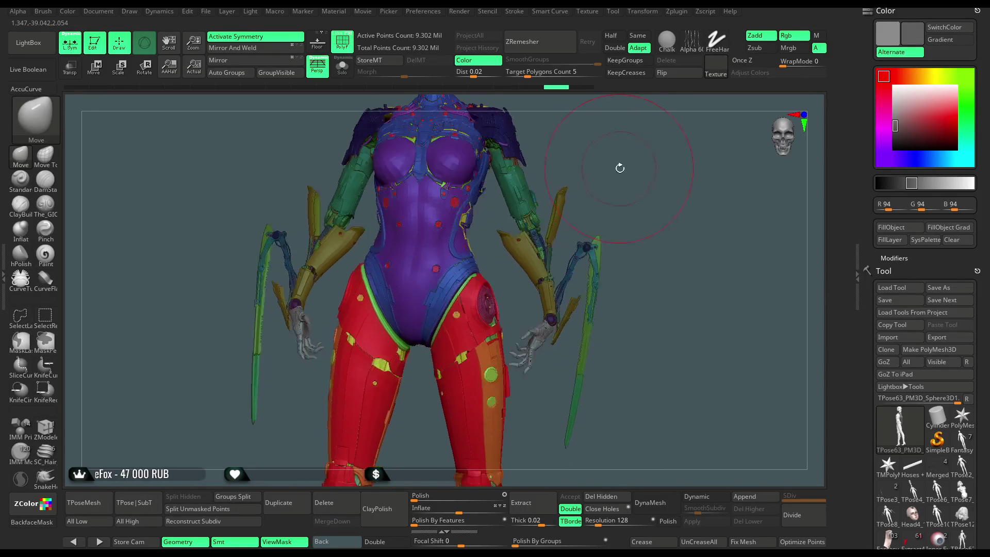
# - Turn symmetry off and reframe the head and upper body from the front
pyautogui.press('x')
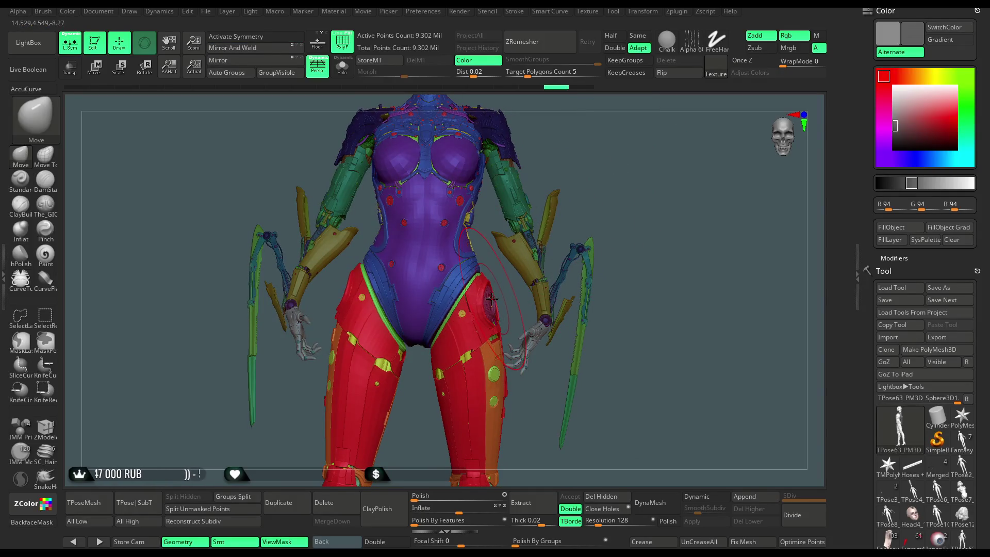
pyautogui.moveTo(491, 298); pyautogui.dragTo(357, 271, button='right')
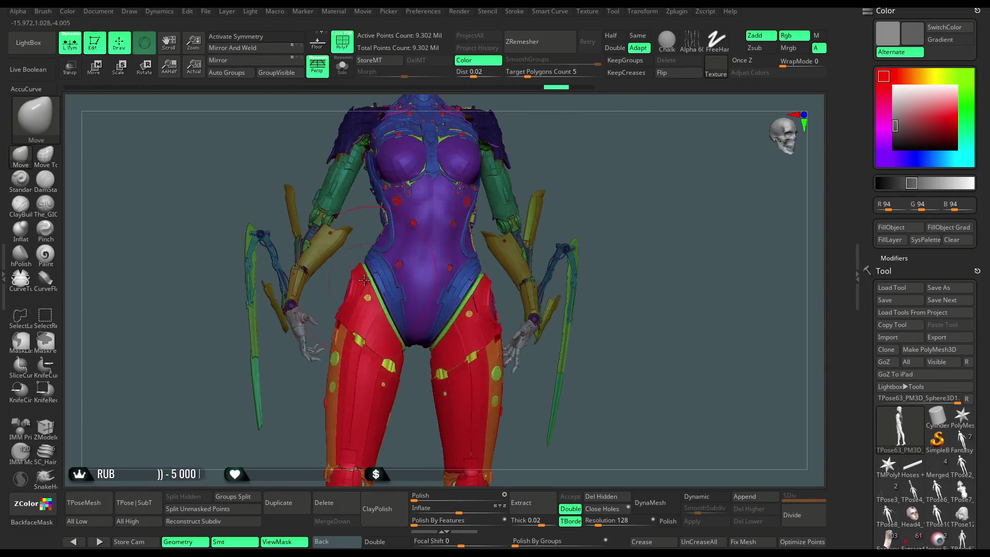
pyautogui.moveTo(579, 194)
pyautogui.keyDown('ctrl'); pyautogui.mouseDown(button='right')
pyautogui.moveTo(533, 199)
pyautogui.moveTo(578, 202)
pyautogui.moveTo(439, 310)
pyautogui.mouseUp(button='right'); pyautogui.keyUp('ctrl')
pyautogui.rightClick(531, 197)
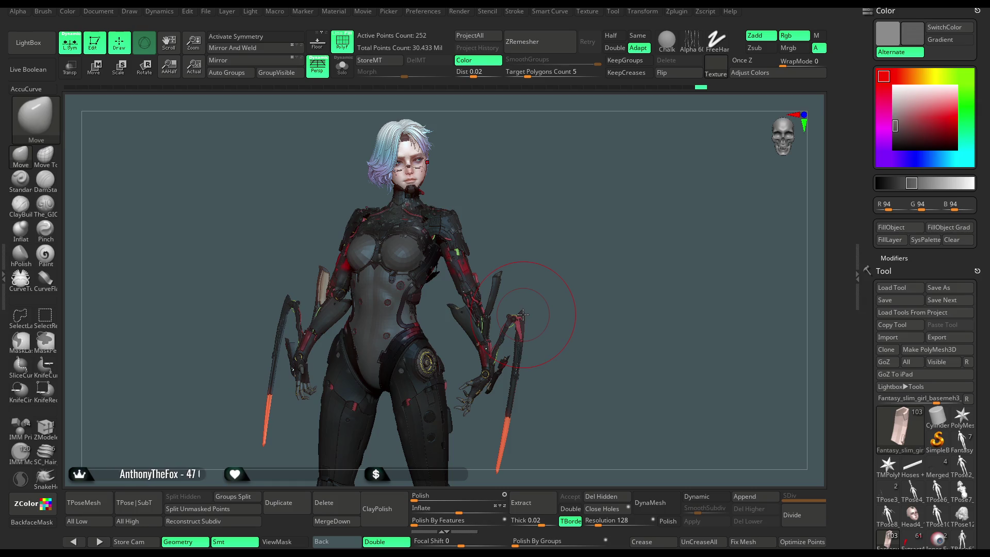
# - Turn the character to show the cheek and earpiece and enlarge the brush Draw Size
pyautogui.moveTo(641, 225)
pyautogui.mouseDown()
pyautogui.moveTo(610, 204)
pyautogui.moveTo(596, 240)
pyautogui.moveTo(609, 277)
pyautogui.moveTo(598, 282)
pyautogui.moveTo(566, 245)
pyautogui.moveTo(574, 239)
pyautogui.moveTo(584, 294)
pyautogui.moveTo(581, 239)
pyautogui.moveTo(570, 298)
pyautogui.moveTo(572, 270)
pyautogui.moveTo(537, 265)
pyautogui.moveTo(583, 281)
pyautogui.mouseUp()
pyautogui.press('space')
pyautogui.moveTo(521, 286)
pyautogui.mouseDown()
pyautogui.moveTo(513, 292)
pyautogui.moveTo(544, 287)
pyautogui.mouseUp()
pyautogui.press('space')
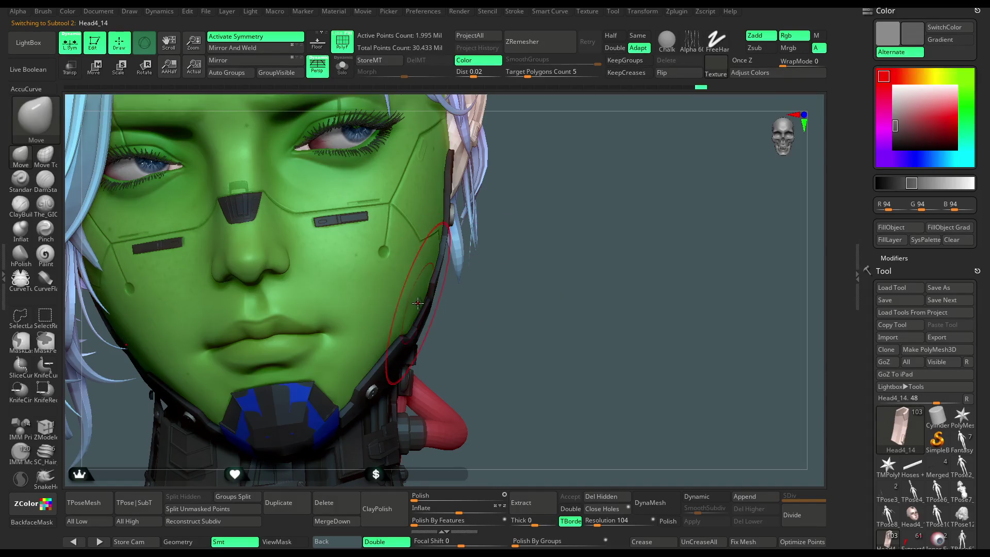
pyautogui.click(344, 44)
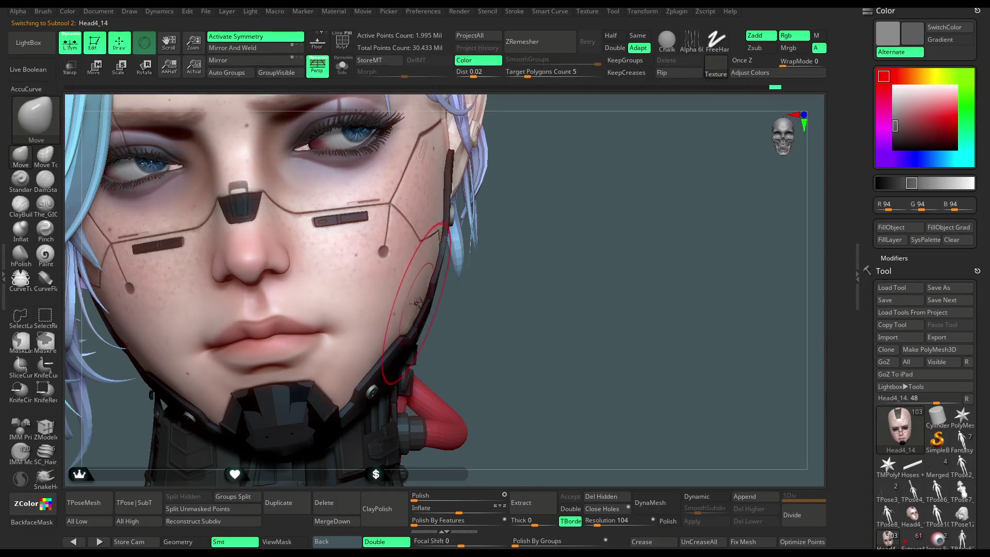
pyautogui.moveTo(530, 236)
pyautogui.mouseDown()
pyautogui.moveTo(541, 208)
pyautogui.moveTo(539, 238)
pyautogui.moveTo(566, 159)
pyautogui.moveTo(548, 241)
pyautogui.moveTo(553, 188)
pyautogui.moveTo(516, 222)
pyautogui.moveTo(535, 218)
pyautogui.moveTo(524, 209)
pyautogui.moveTo(518, 219)
pyautogui.mouseUp()
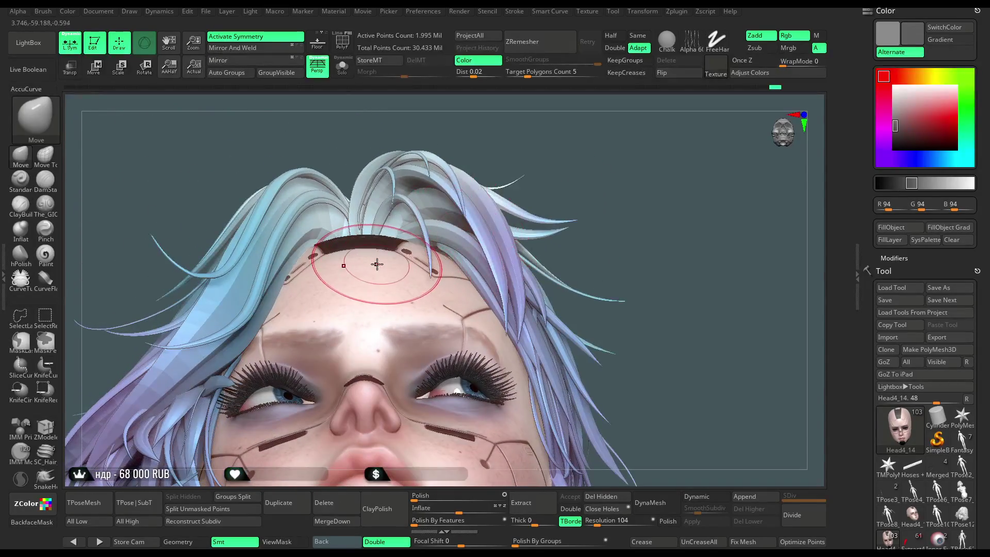
pyautogui.moveTo(588, 164)
pyautogui.mouseDown()
pyautogui.moveTo(600, 169)
pyautogui.moveTo(605, 216)
pyautogui.moveTo(602, 238)
pyautogui.moveTo(592, 194)
pyautogui.moveTo(583, 235)
pyautogui.mouseUp()
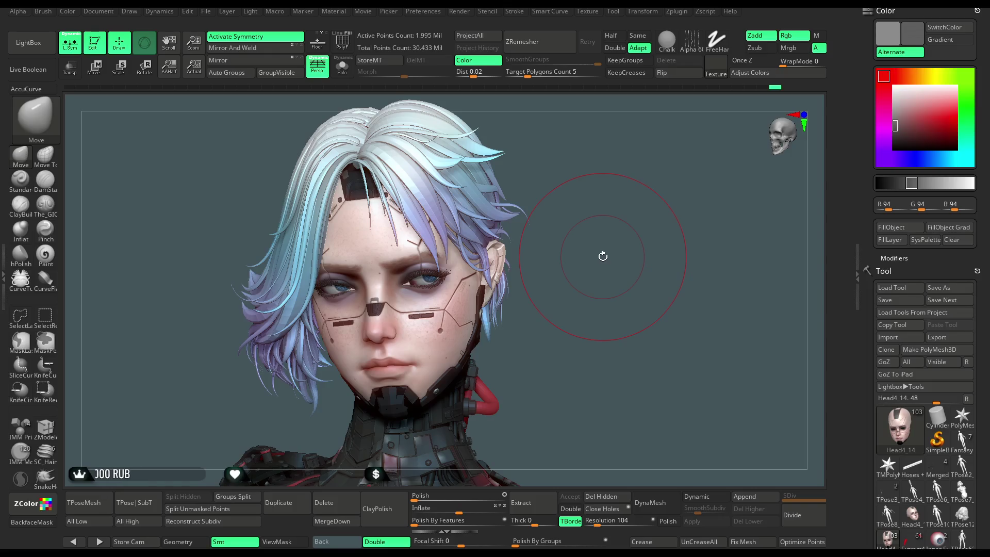
pyautogui.moveTo(592, 262)
pyautogui.mouseDown()
pyautogui.moveTo(625, 281)
pyautogui.moveTo(631, 223)
pyautogui.moveTo(744, 245)
pyautogui.moveTo(617, 305)
pyautogui.moveTo(649, 282)
pyautogui.moveTo(512, 310)
pyautogui.mouseUp()
pyautogui.press('space')
pyautogui.moveTo(637, 294)
pyautogui.mouseDown()
pyautogui.moveTo(632, 341)
pyautogui.moveTo(515, 314)
pyautogui.mouseUp()
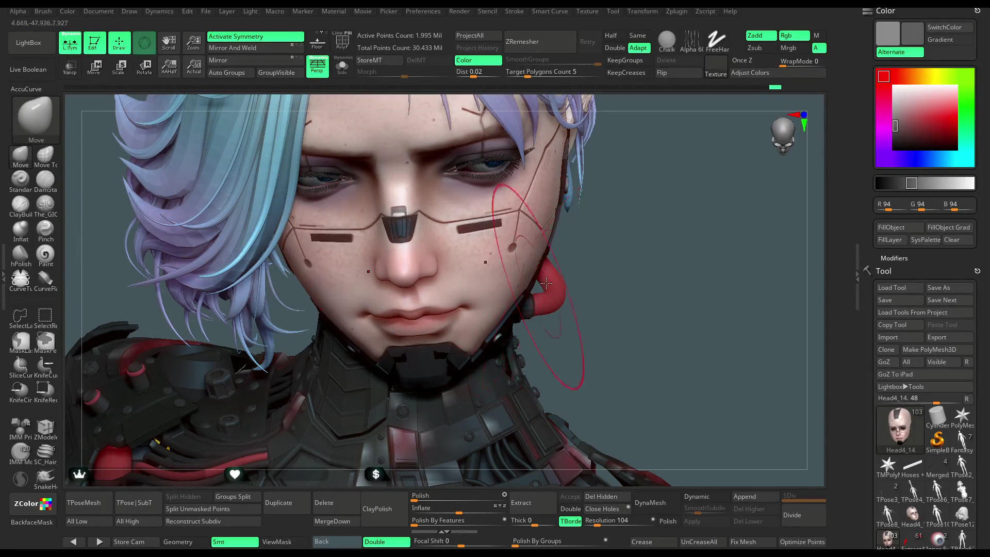
pyautogui.moveTo(546, 283); pyautogui.dragTo(647, 267)
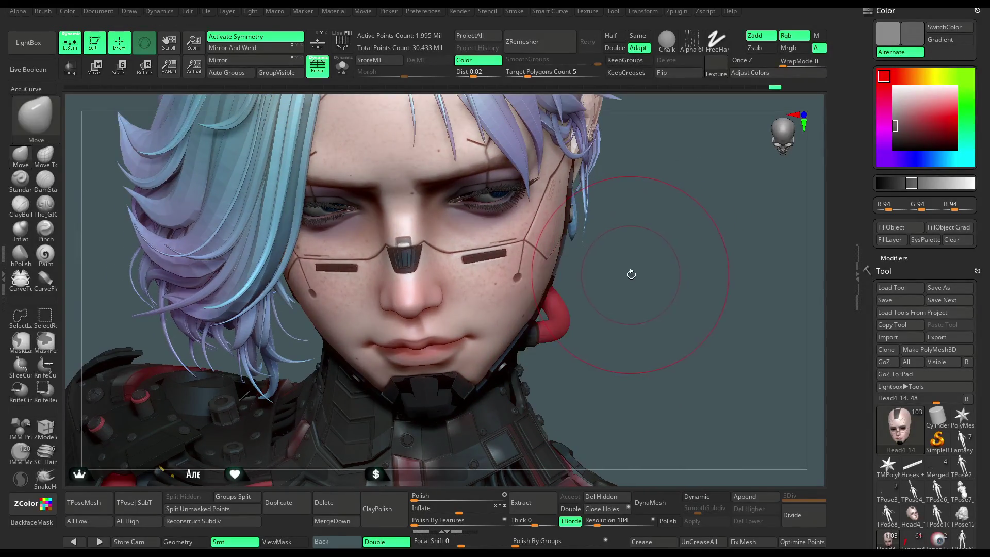
pyautogui.press('space')
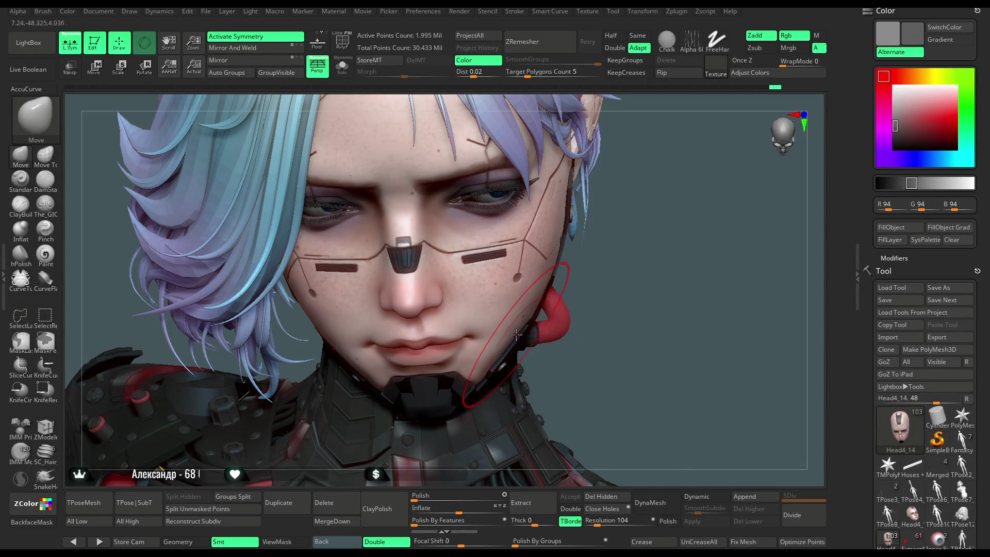
pyautogui.moveTo(664, 282); pyautogui.dragTo(654, 222)
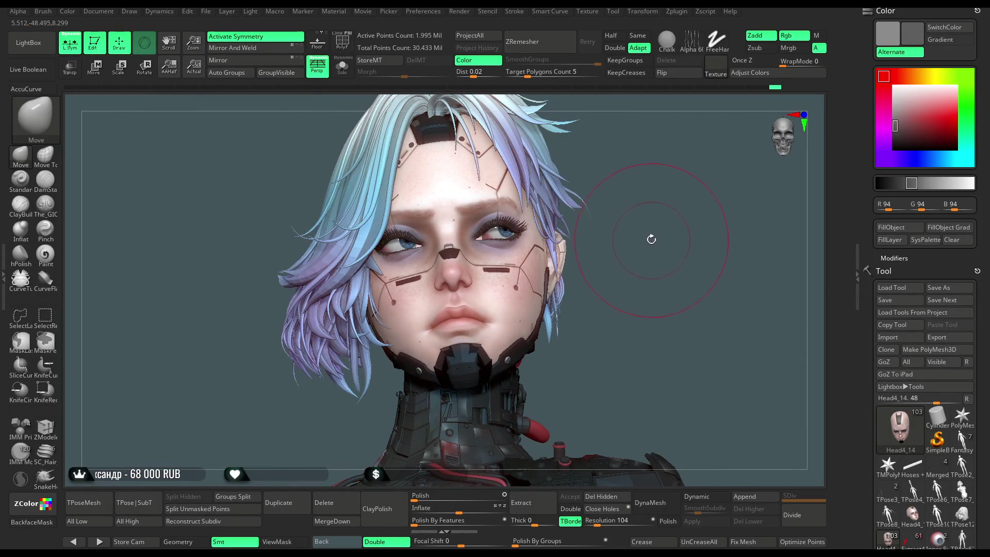
pyautogui.click(342, 66)
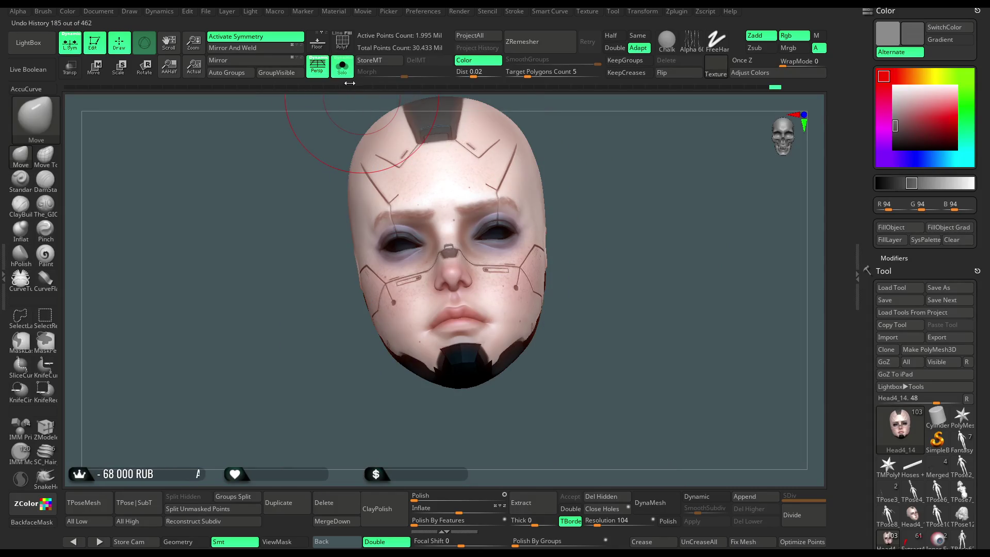
pyautogui.moveTo(625, 222)
pyautogui.mouseDown()
pyautogui.moveTo(645, 245)
pyautogui.moveTo(644, 373)
pyautogui.moveTo(617, 283)
pyautogui.moveTo(340, 361)
pyautogui.moveTo(336, 435)
pyautogui.moveTo(335, 391)
pyautogui.mouseUp()
pyautogui.moveTo(665, 317); pyautogui.dragTo(533, 356)
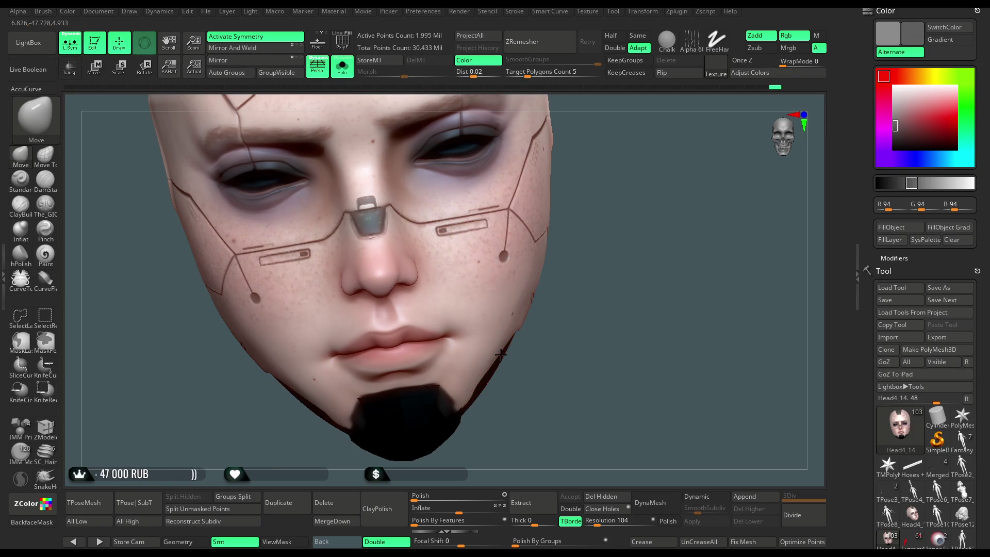
pyautogui.moveTo(559, 342)
pyautogui.mouseDown()
pyautogui.moveTo(606, 283)
pyautogui.moveTo(585, 281)
pyautogui.mouseUp()
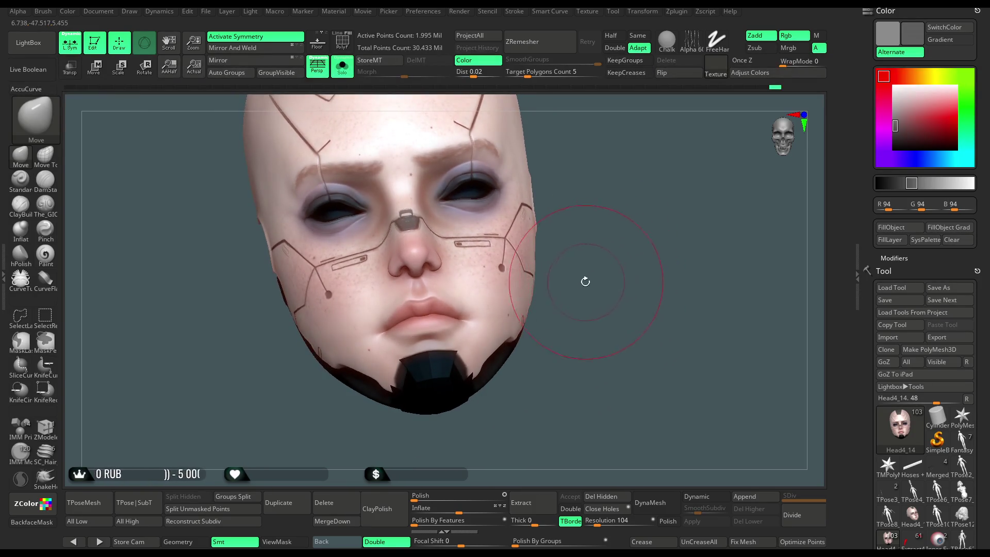
pyautogui.click(342, 65)
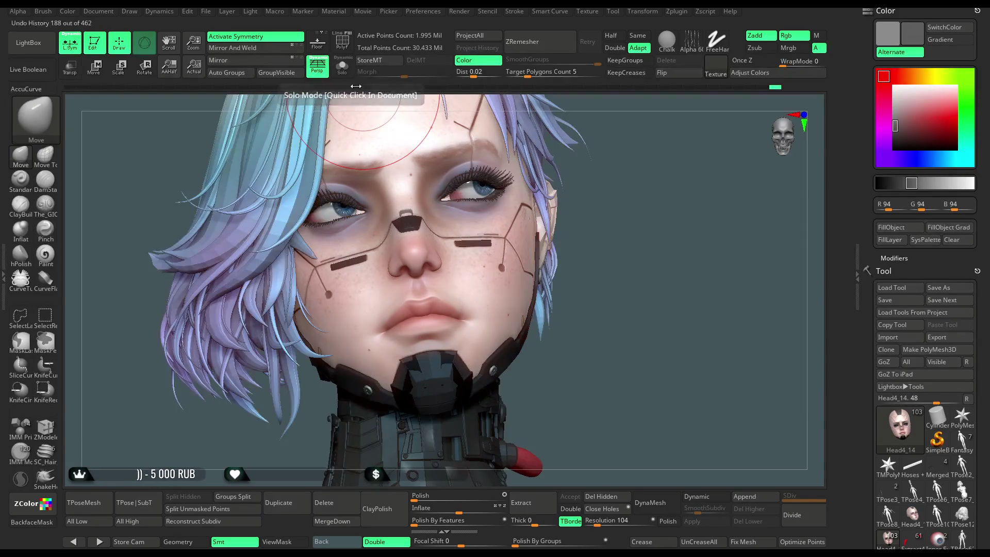
# - Zoom in on the cheek and lips and shrink the brush Draw Size to about 73.89
pyautogui.moveTo(634, 202)
pyautogui.mouseDown()
pyautogui.moveTo(652, 218)
pyautogui.moveTo(624, 251)
pyautogui.moveTo(650, 297)
pyautogui.moveTo(658, 295)
pyautogui.moveTo(537, 304)
pyautogui.mouseUp()
pyautogui.rightClick(624, 301)
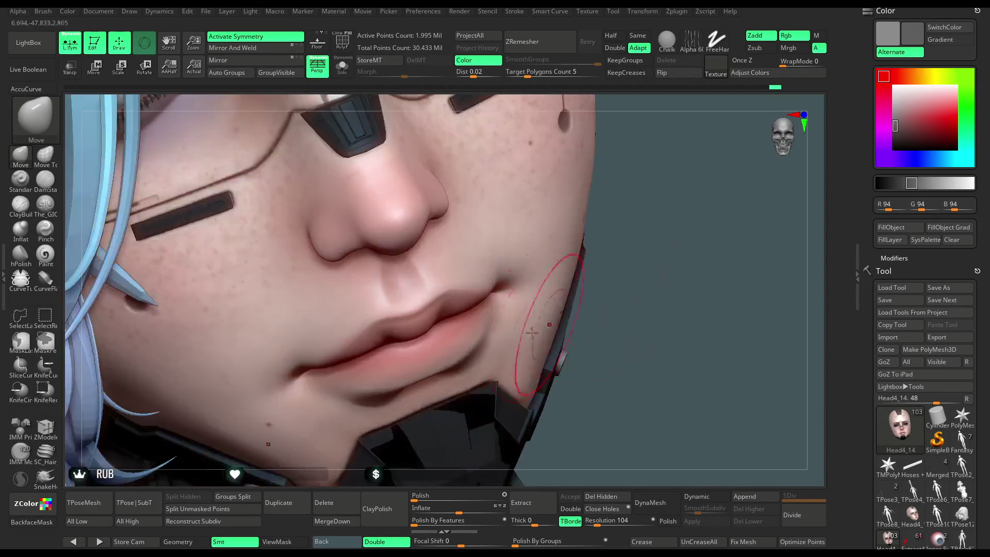
pyautogui.rightClick(344, 355)
pyautogui.moveTo(405, 369); pyautogui.dragTo(393, 368)
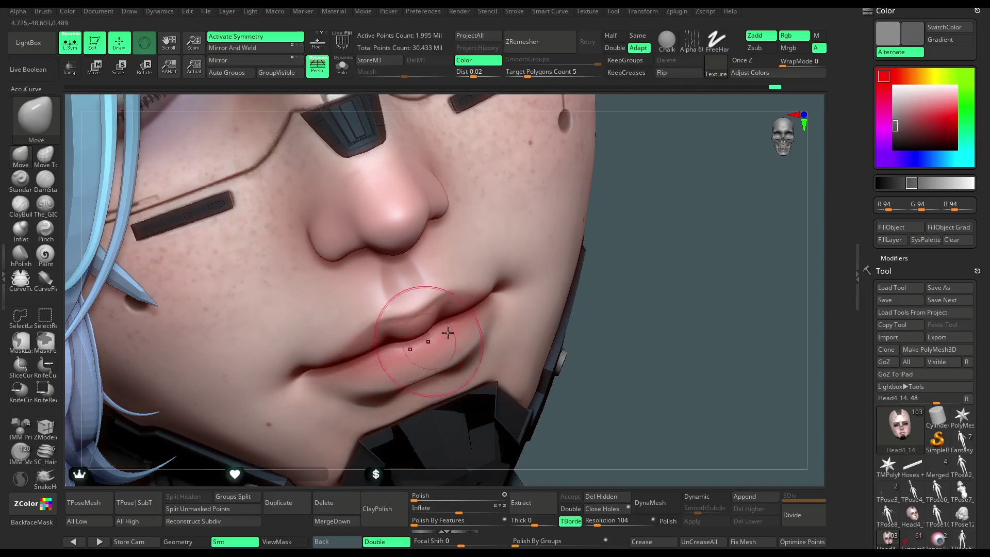
pyautogui.moveTo(692, 250); pyautogui.dragTo(703, 246)
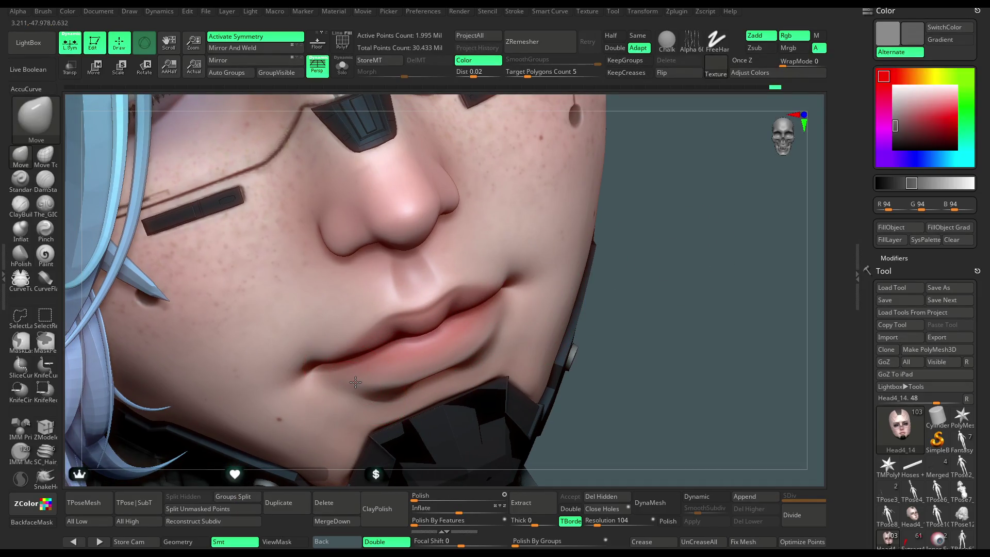
pyautogui.moveTo(918, 548)
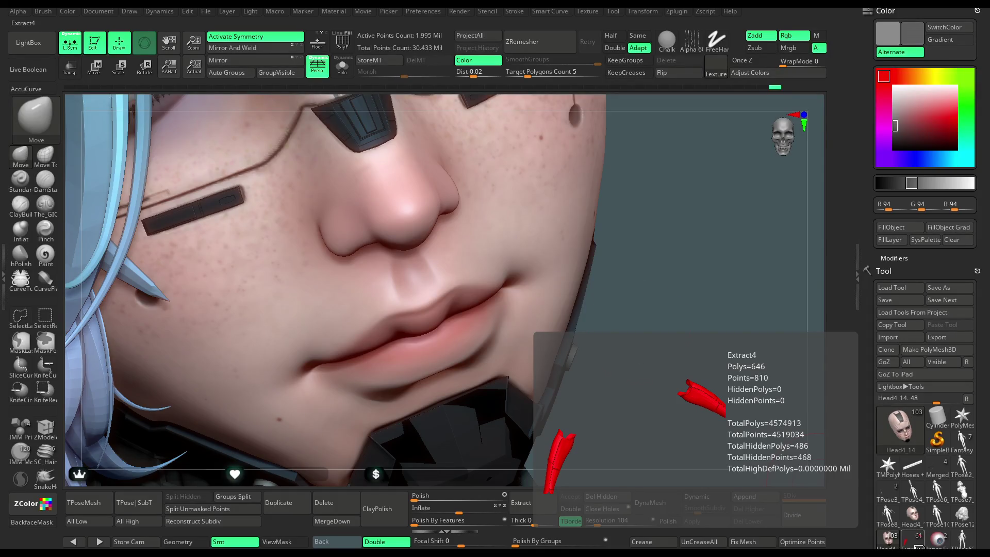
# - Rotate the view around the lips, cheek and chin to inspect them from several angles
pyautogui.moveTo(670, 267)
pyautogui.mouseDown()
pyautogui.moveTo(665, 242)
pyautogui.moveTo(696, 248)
pyautogui.moveTo(696, 237)
pyautogui.moveTo(693, 260)
pyautogui.moveTo(515, 336)
pyautogui.mouseUp()
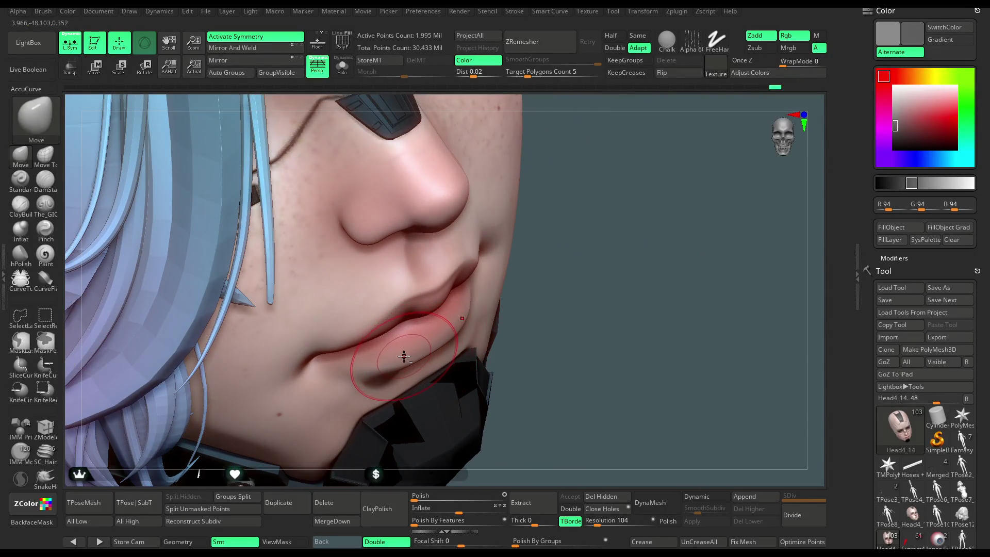
pyautogui.moveTo(589, 271); pyautogui.dragTo(486, 307)
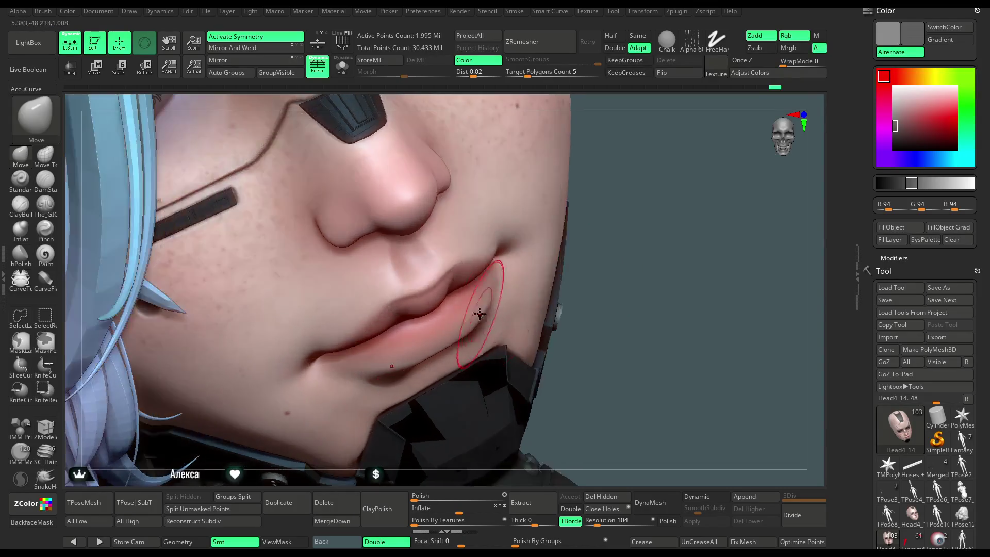
pyautogui.moveTo(638, 214)
pyautogui.mouseDown()
pyautogui.moveTo(627, 181)
pyautogui.moveTo(616, 181)
pyautogui.moveTo(621, 261)
pyautogui.moveTo(356, 325)
pyautogui.mouseUp()
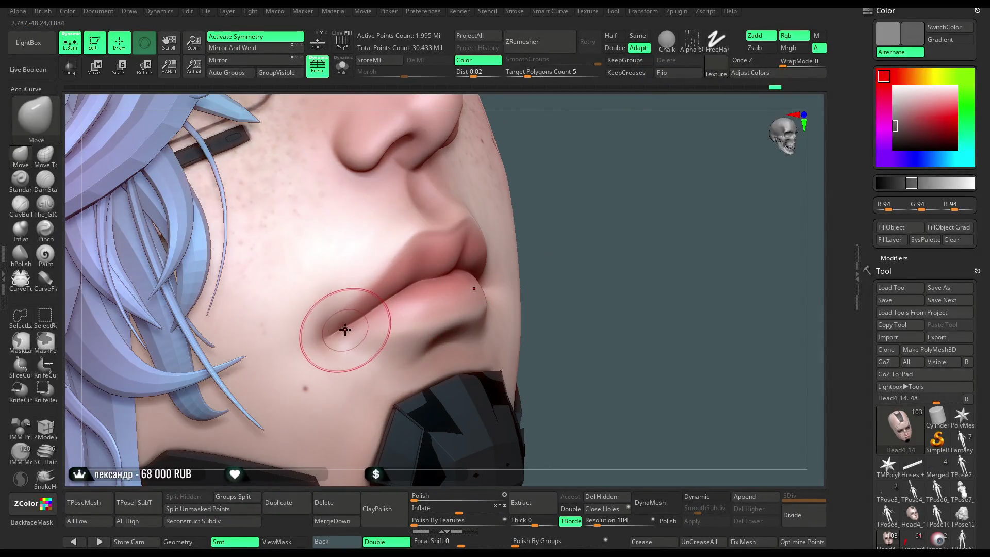
pyautogui.moveTo(622, 236); pyautogui.dragTo(497, 276)
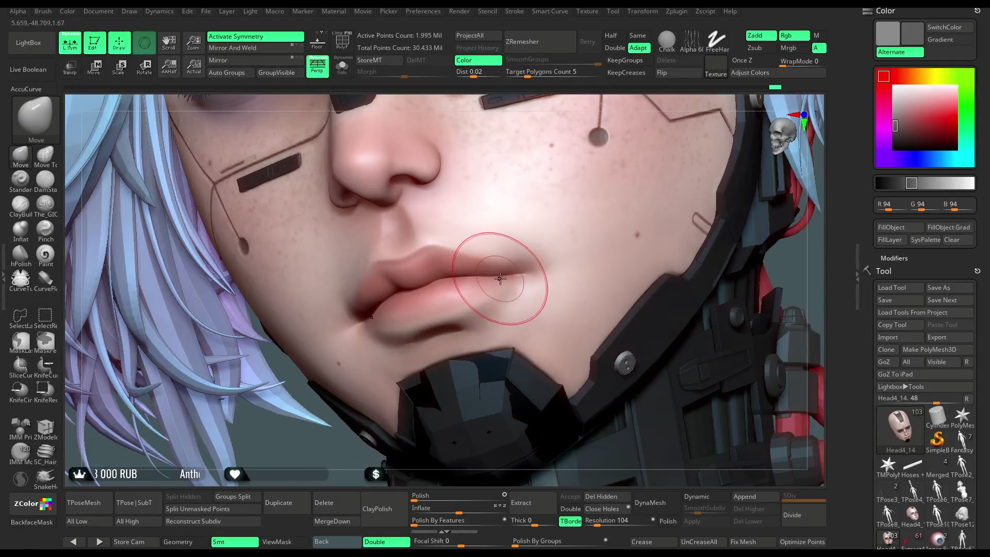
pyautogui.moveTo(642, 132); pyautogui.dragTo(503, 275)
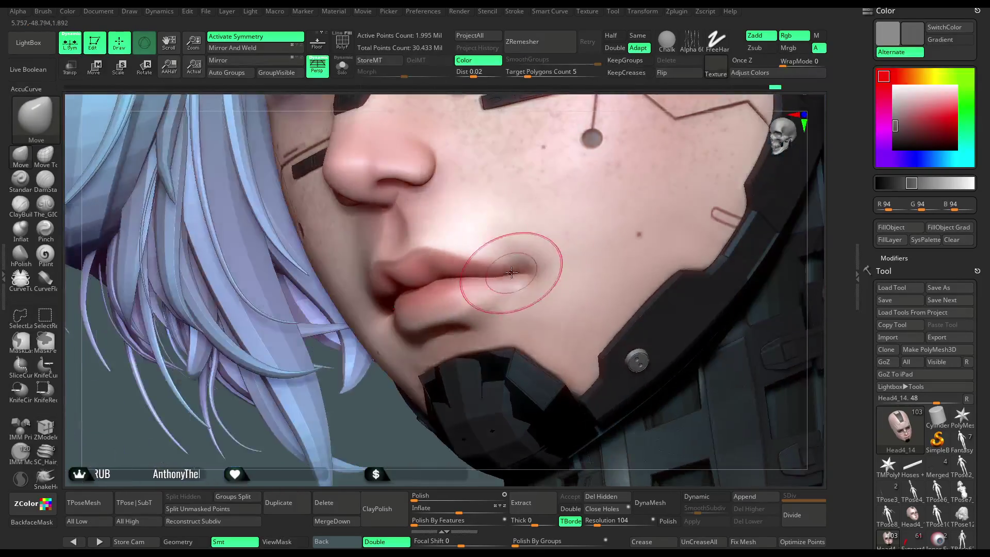
pyautogui.press('space')
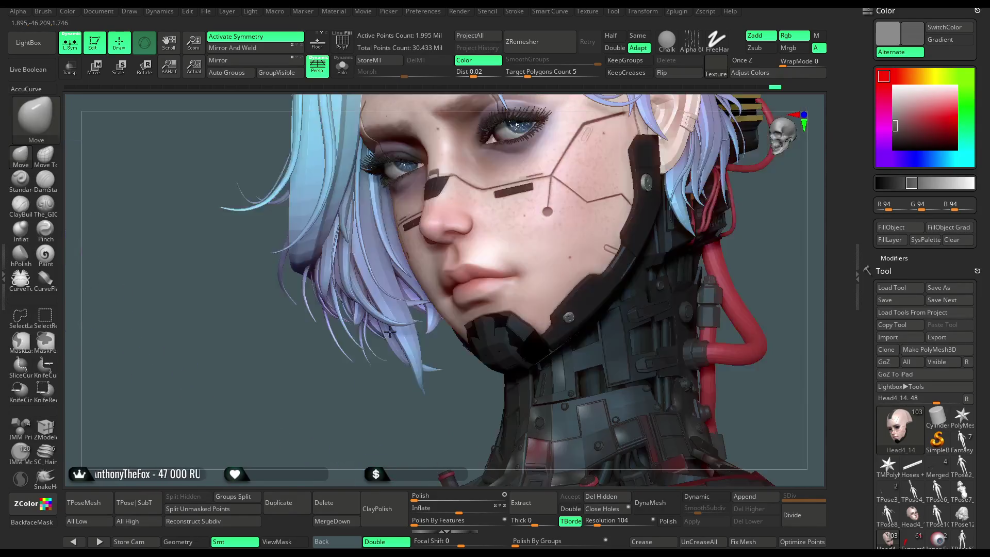
pyautogui.moveTo(391, 331)
pyautogui.mouseDown()
pyautogui.moveTo(400, 423)
pyautogui.moveTo(635, 261)
pyautogui.mouseUp()
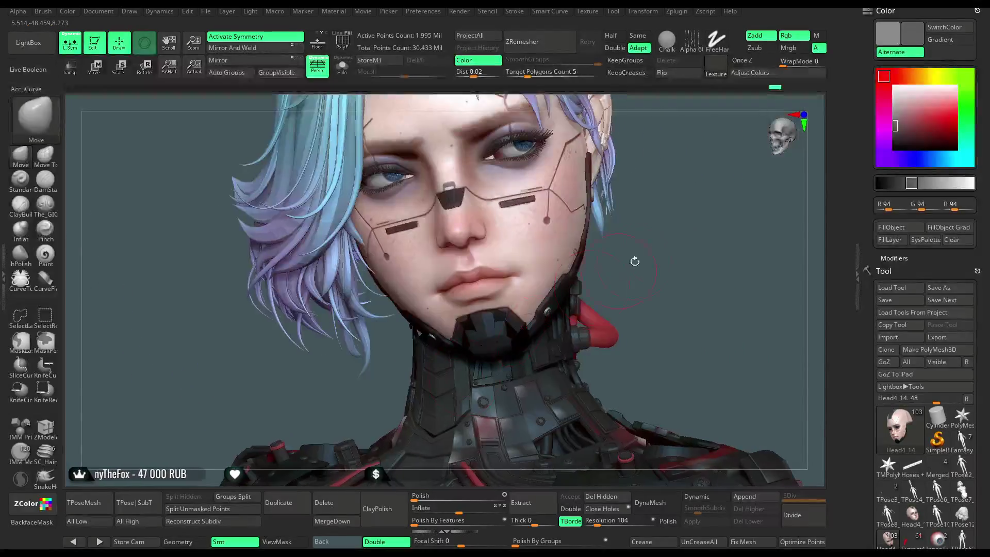
pyautogui.moveTo(687, 227)
pyautogui.mouseDown()
pyautogui.moveTo(665, 229)
pyautogui.moveTo(702, 199)
pyautogui.moveTo(668, 252)
pyautogui.moveTo(464, 232)
pyautogui.mouseUp()
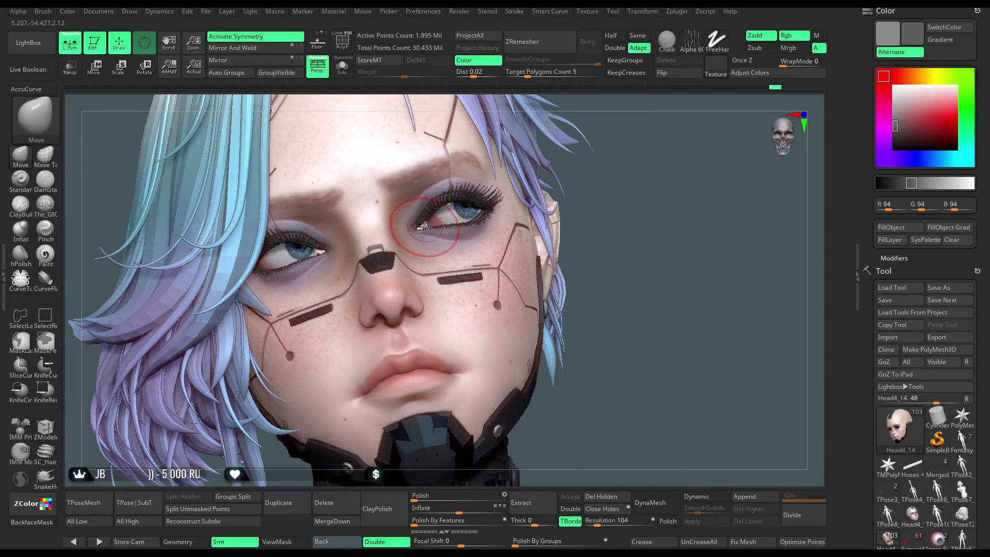
pyautogui.keyDown('alt'); pyautogui.click(427, 227); pyautogui.keyUp('alt')
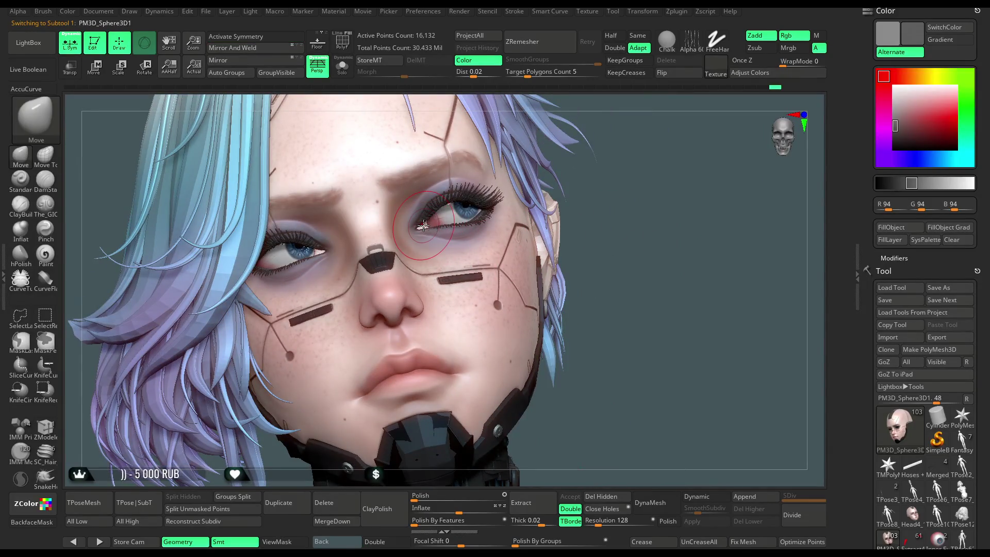
pyautogui.click(342, 66)
pyautogui.click(343, 66)
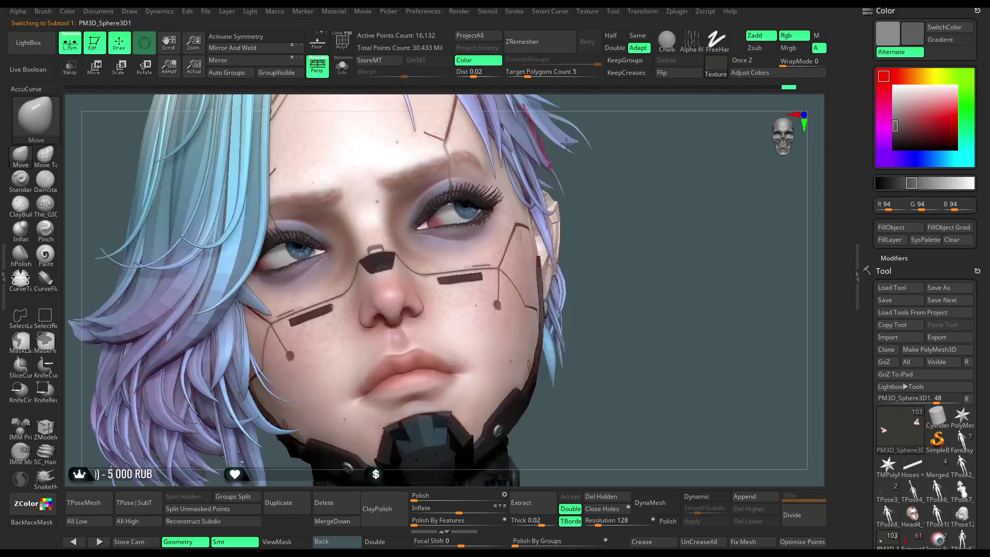
pyautogui.click(908, 76)
pyautogui.click(909, 117)
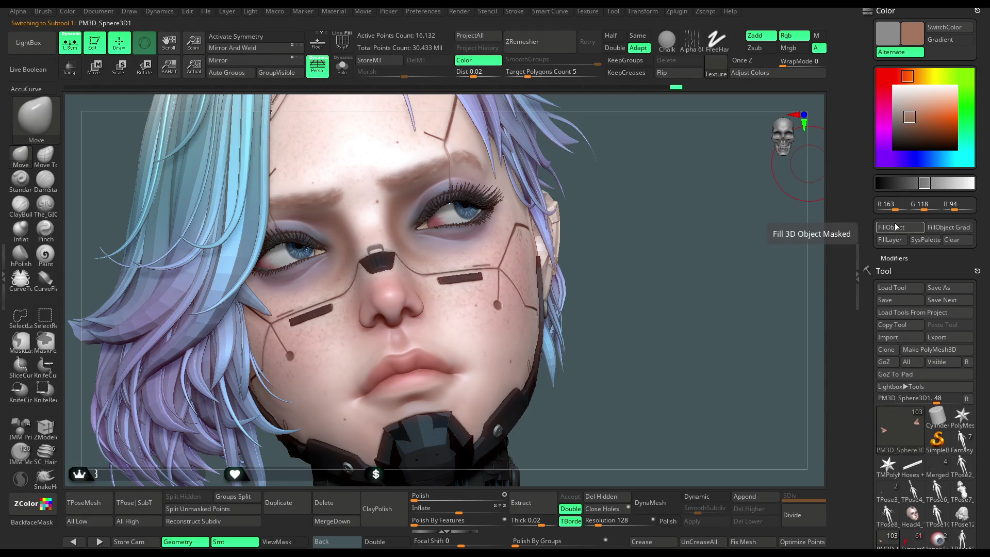
pyautogui.click(903, 77)
pyautogui.moveTo(910, 117)
pyautogui.mouseDown()
pyautogui.moveTo(909, 129)
pyautogui.moveTo(910, 120)
pyautogui.mouseUp()
pyautogui.moveTo(679, 336)
pyautogui.mouseDown()
pyautogui.moveTo(660, 267)
pyautogui.moveTo(665, 320)
pyautogui.mouseUp()
pyautogui.moveTo(902, 77)
pyautogui.mouseDown()
pyautogui.moveTo(883, 100)
pyautogui.moveTo(910, 108)
pyautogui.mouseUp()
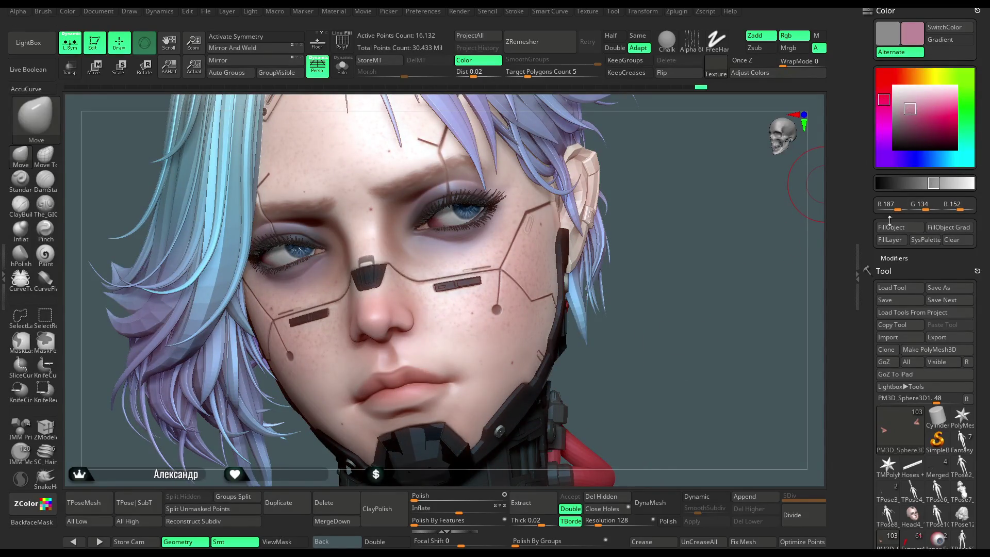
pyautogui.moveTo(882, 98); pyautogui.dragTo(914, 109)
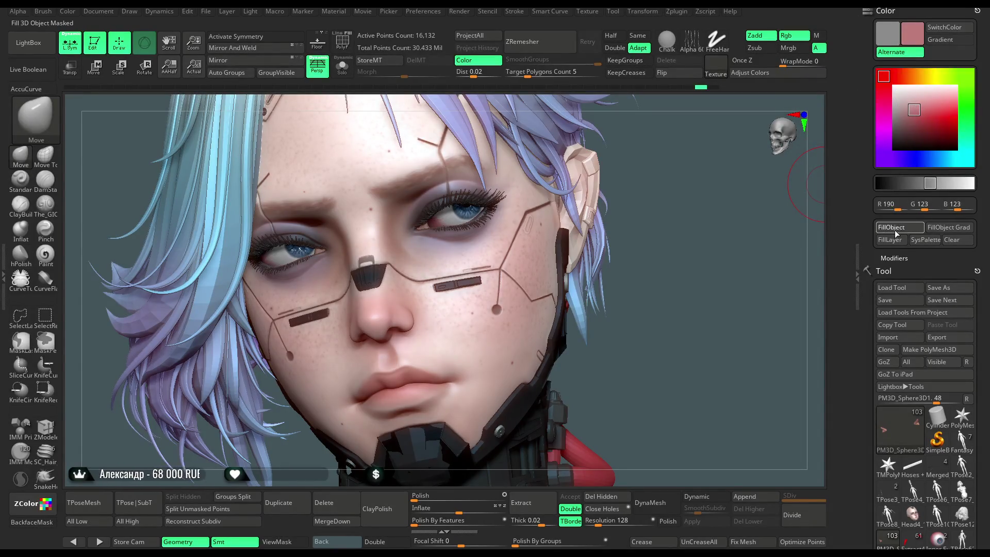
pyautogui.click(911, 76)
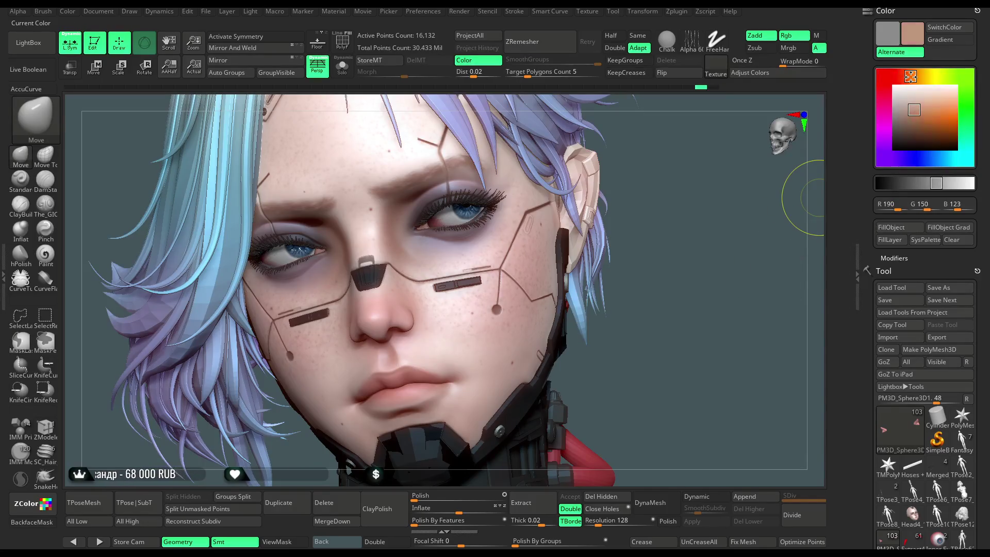
pyautogui.click(911, 114)
pyautogui.moveTo(912, 80); pyautogui.dragTo(902, 77)
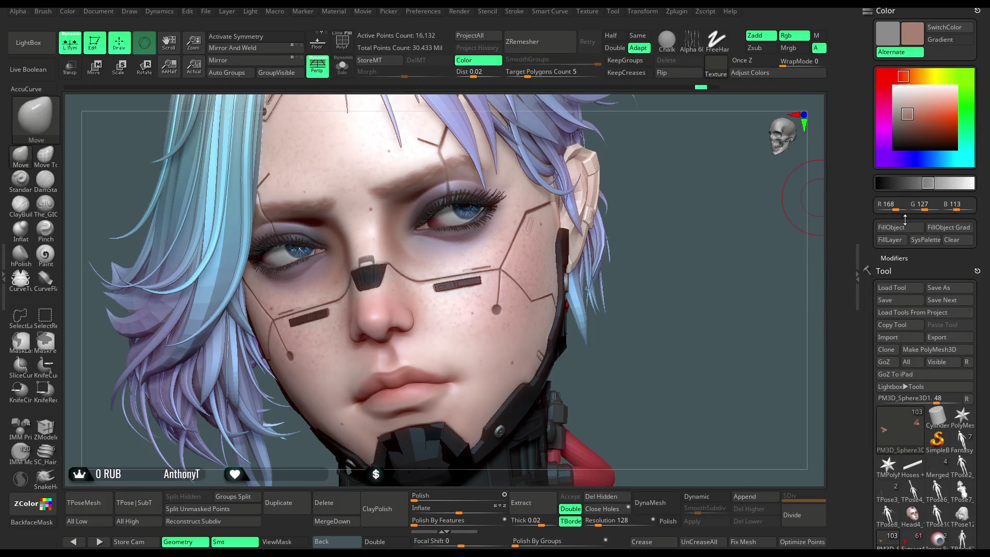
pyautogui.moveTo(722, 322); pyautogui.dragTo(804, 235)
pyautogui.moveTo(910, 115); pyautogui.dragTo(911, 121)
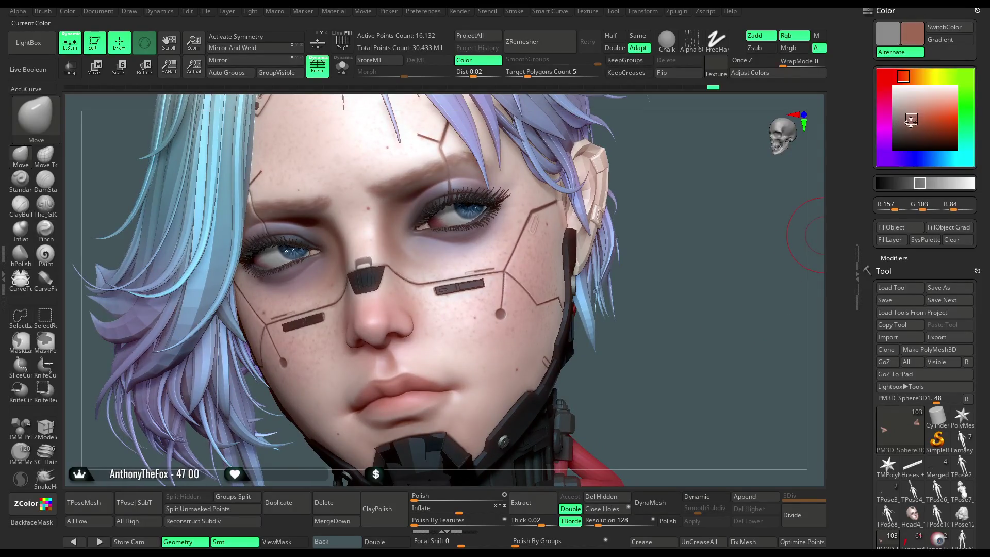
pyautogui.moveTo(690, 338)
pyautogui.mouseDown()
pyautogui.moveTo(681, 278)
pyautogui.moveTo(717, 261)
pyautogui.mouseUp()
pyautogui.press('ctrl')
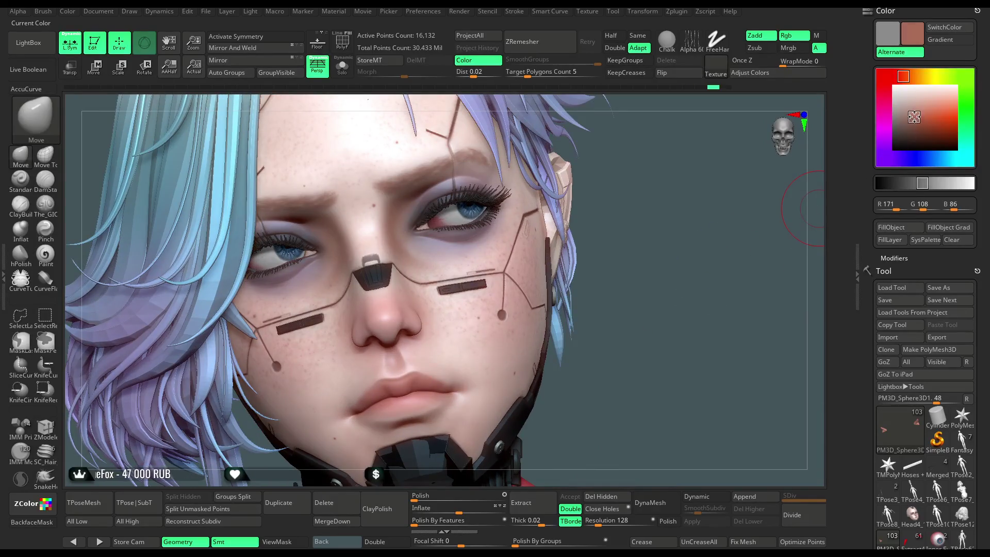
pyautogui.moveTo(707, 325)
pyautogui.mouseDown()
pyautogui.moveTo(662, 263)
pyautogui.moveTo(705, 363)
pyautogui.mouseUp()
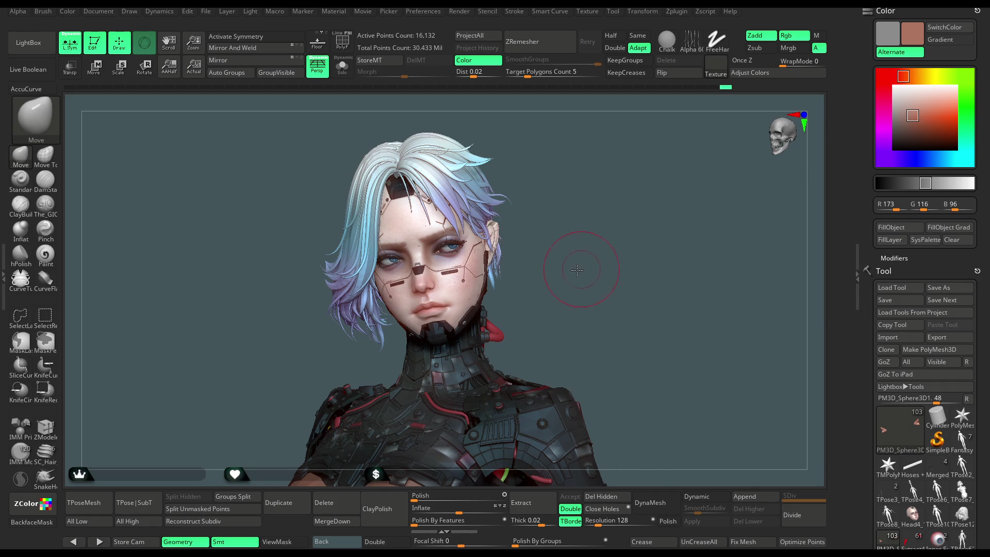
# - Zoom out to a half-body view, select subtool Head4_14 on the head, and view its profile
pyautogui.moveTo(577, 270); pyautogui.dragTo(586, 279)
pyautogui.moveTo(604, 315)
pyautogui.mouseDown()
pyautogui.moveTo(592, 221)
pyautogui.moveTo(612, 254)
pyautogui.moveTo(609, 271)
pyautogui.mouseUp()
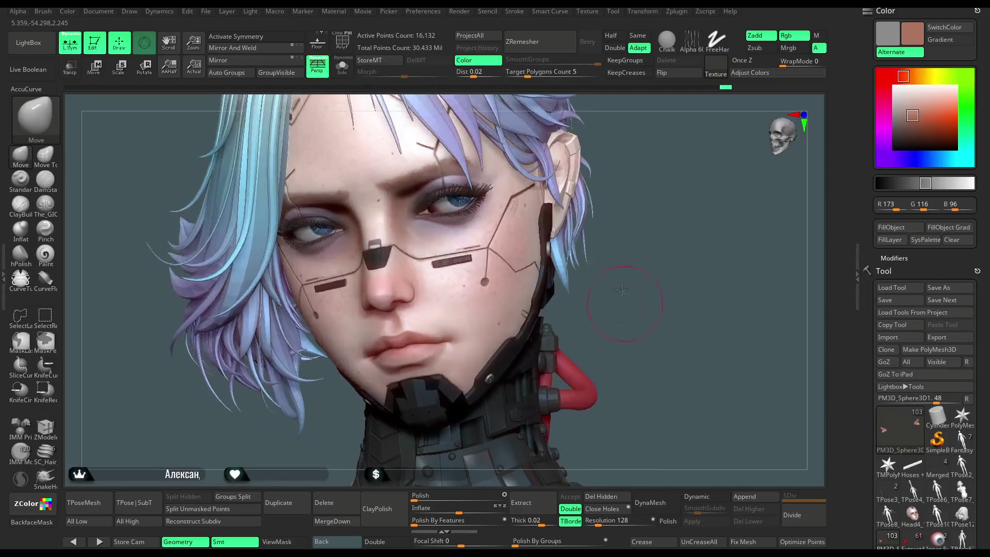
pyautogui.press('space')
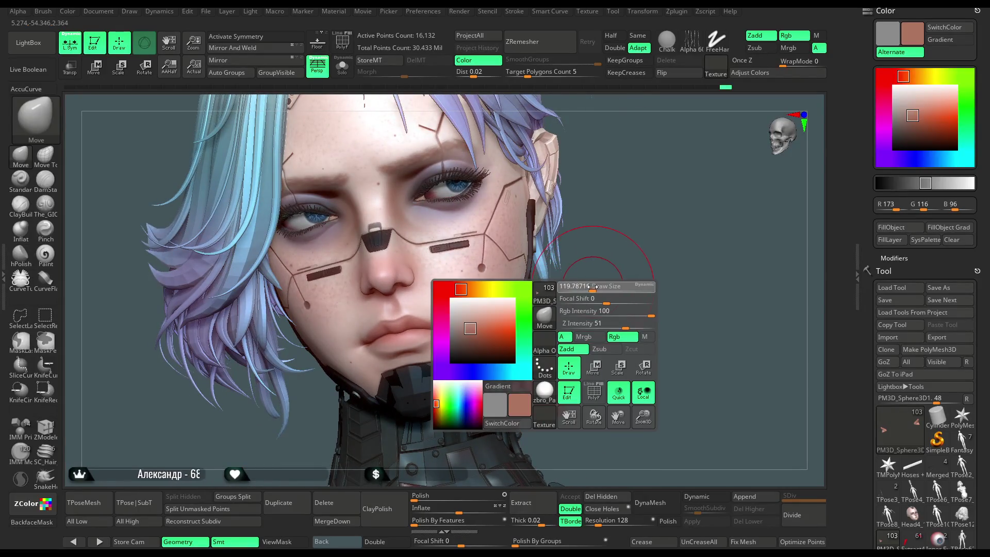
pyautogui.keyDown('alt'); pyautogui.click(504, 298); pyautogui.keyUp('alt')
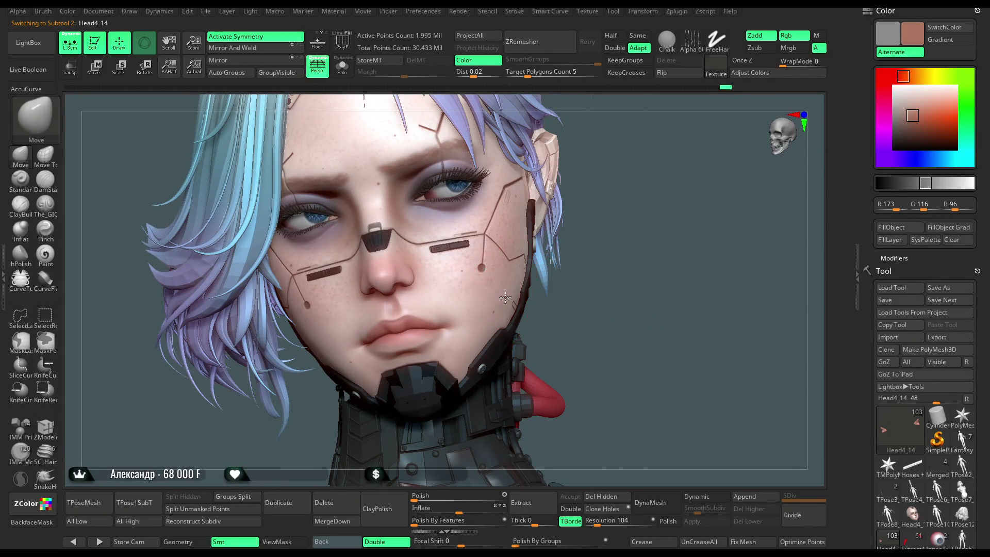
pyautogui.moveTo(506, 297)
pyautogui.mouseDown()
pyautogui.moveTo(436, 397)
pyautogui.moveTo(524, 313)
pyautogui.moveTo(459, 416)
pyautogui.moveTo(515, 400)
pyautogui.moveTo(579, 318)
pyautogui.moveTo(637, 290)
pyautogui.moveTo(521, 311)
pyautogui.mouseUp()
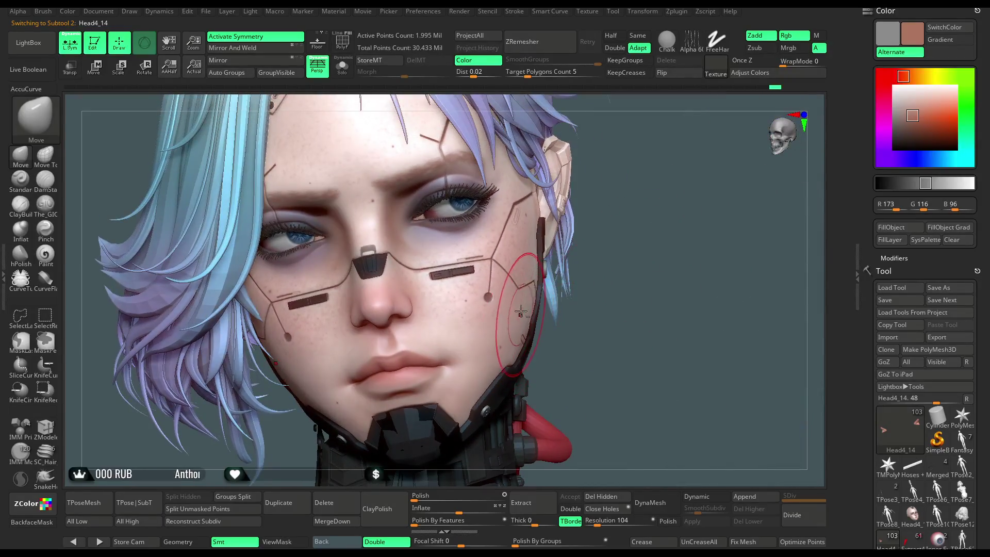
# - Set the main colour to light grey RGB 193, 193, 193 in the Color picker
pyautogui.moveTo(613, 260)
pyautogui.mouseDown()
pyautogui.moveTo(479, 271)
pyautogui.moveTo(628, 249)
pyautogui.moveTo(614, 330)
pyautogui.moveTo(626, 237)
pyautogui.moveTo(606, 254)
pyautogui.moveTo(642, 288)
pyautogui.moveTo(610, 299)
pyautogui.moveTo(612, 236)
pyautogui.moveTo(625, 270)
pyautogui.moveTo(619, 237)
pyautogui.moveTo(619, 263)
pyautogui.moveTo(627, 245)
pyautogui.mouseUp()
pyautogui.moveTo(902, 133); pyautogui.dragTo(889, 98)
pyautogui.moveTo(641, 276)
pyautogui.mouseDown()
pyautogui.moveTo(630, 269)
pyautogui.moveTo(641, 264)
pyautogui.moveTo(643, 273)
pyautogui.mouseUp()
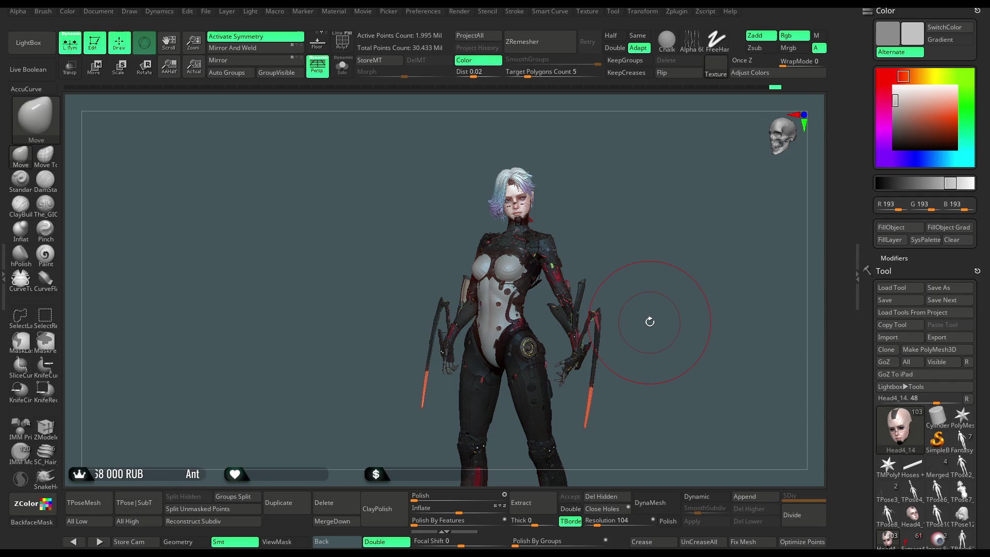
pyautogui.moveTo(654, 183)
pyautogui.mouseDown()
pyautogui.moveTo(634, 200)
pyautogui.moveTo(639, 210)
pyautogui.mouseUp()
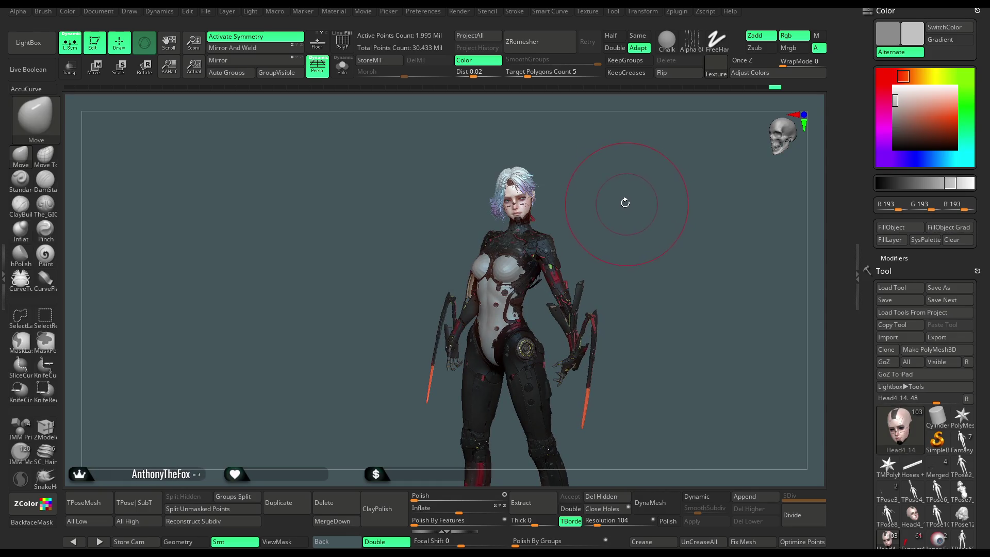
pyautogui.moveTo(628, 212); pyautogui.dragTo(632, 211)
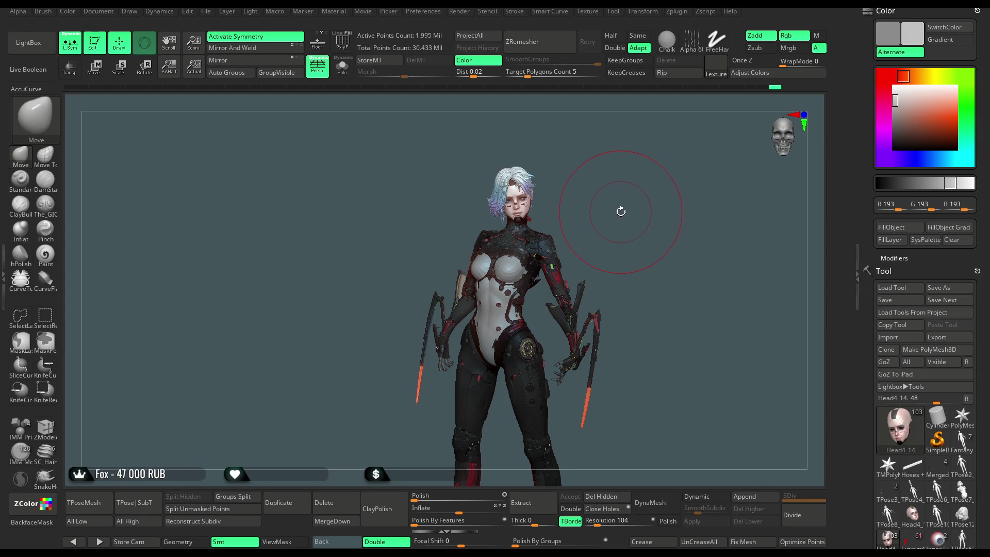
pyautogui.moveTo(620, 212); pyautogui.dragTo(618, 217)
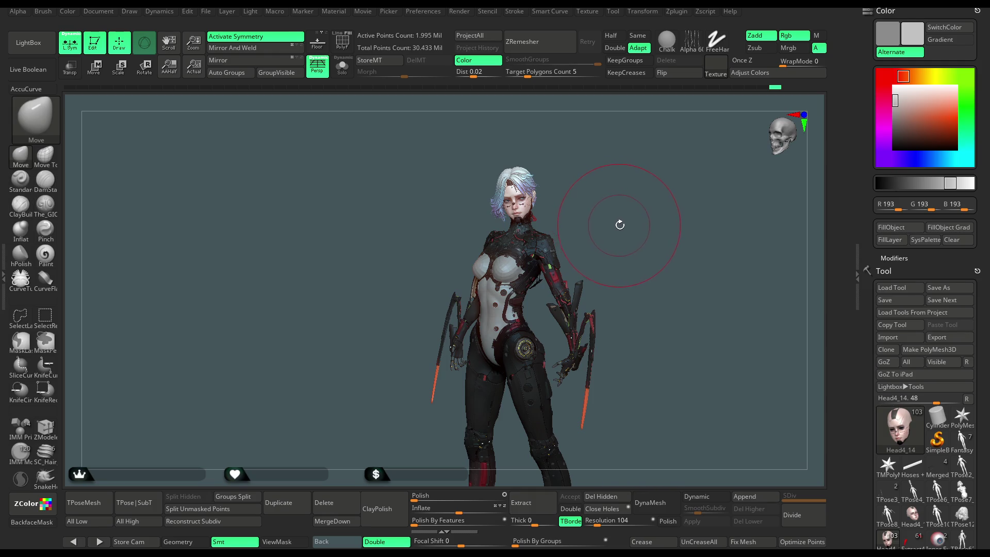
pyautogui.moveTo(614, 222)
pyautogui.mouseDown()
pyautogui.moveTo(632, 217)
pyautogui.moveTo(610, 211)
pyautogui.moveTo(648, 161)
pyautogui.moveTo(676, 196)
pyautogui.moveTo(677, 217)
pyautogui.moveTo(670, 167)
pyautogui.moveTo(666, 205)
pyautogui.moveTo(656, 191)
pyautogui.moveTo(668, 165)
pyautogui.moveTo(650, 199)
pyautogui.mouseUp()
pyautogui.moveTo(650, 235)
pyautogui.mouseDown()
pyautogui.moveTo(612, 246)
pyautogui.moveTo(592, 272)
pyautogui.moveTo(604, 241)
pyautogui.moveTo(586, 248)
pyautogui.moveTo(661, 252)
pyautogui.moveTo(571, 256)
pyautogui.mouseUp()
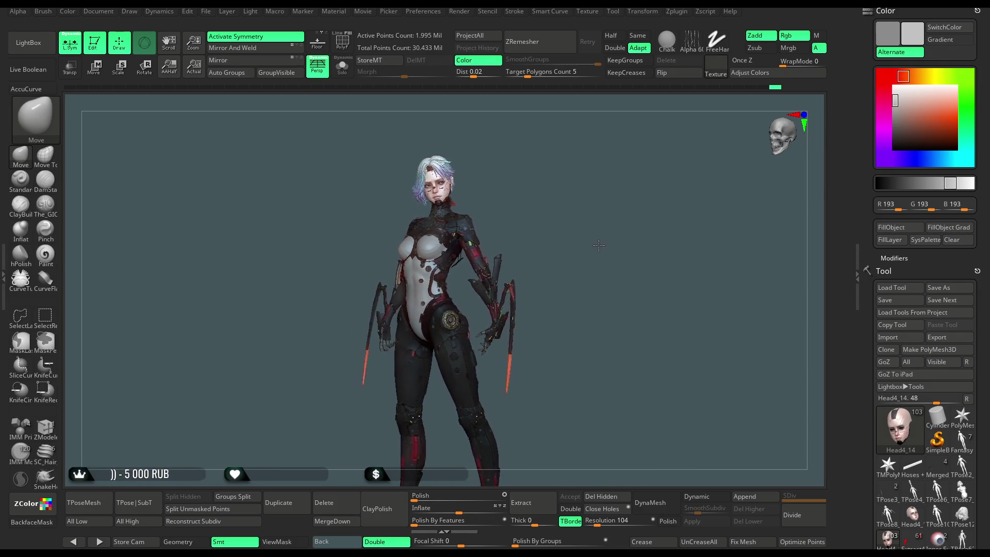
pyautogui.moveTo(607, 244)
pyautogui.mouseDown()
pyautogui.moveTo(597, 248)
pyautogui.moveTo(610, 246)
pyautogui.mouseUp()
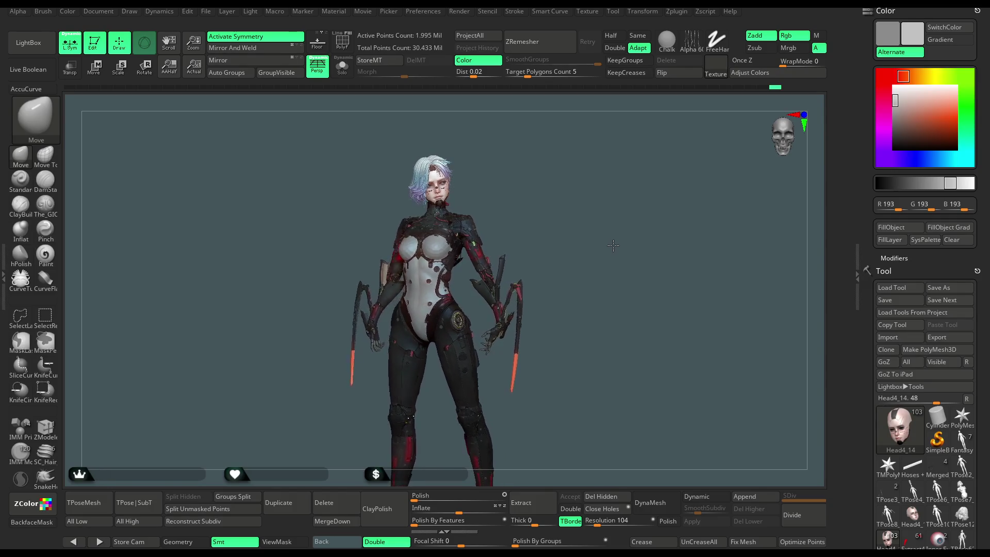
pyautogui.moveTo(605, 248); pyautogui.dragTo(605, 248)
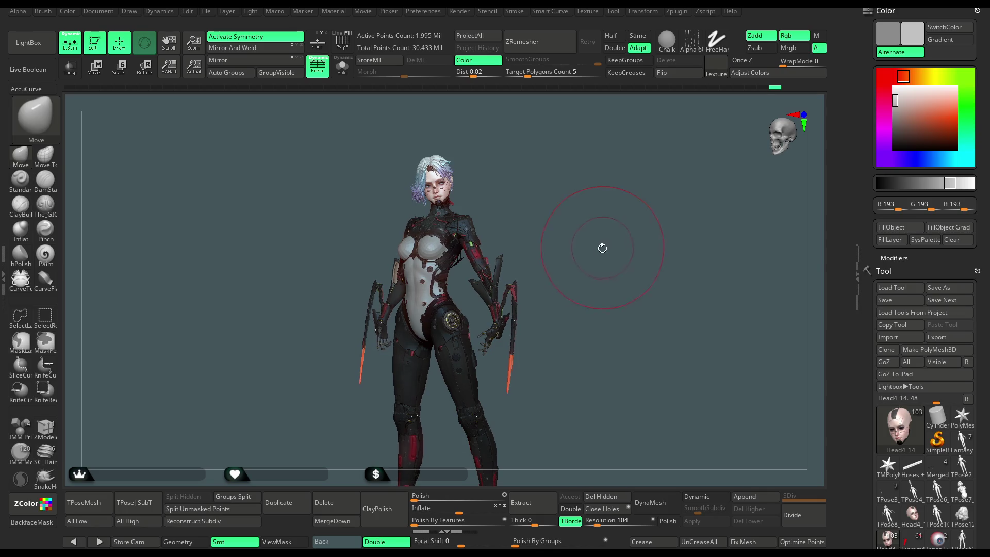
pyautogui.moveTo(606, 248); pyautogui.dragTo(610, 247)
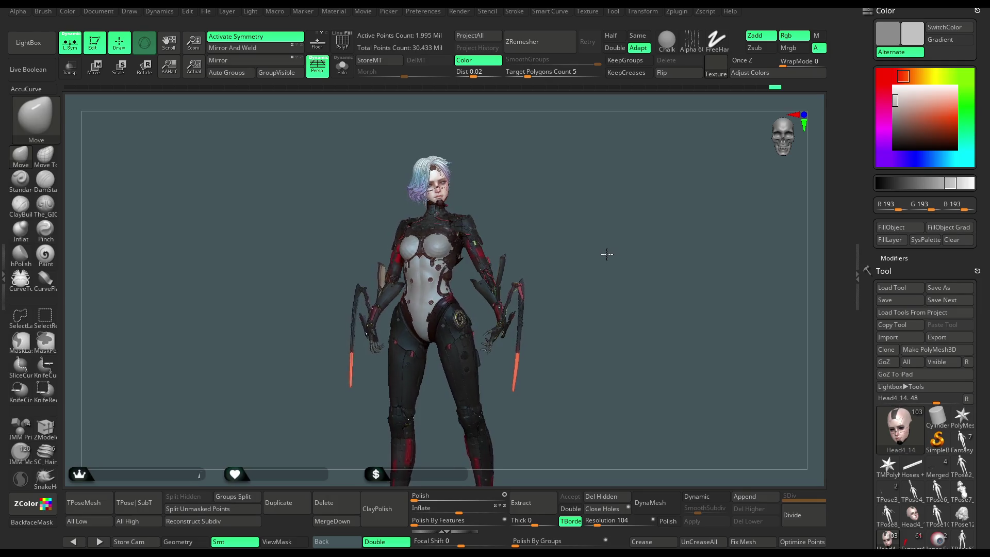
pyautogui.moveTo(598, 257)
pyautogui.mouseDown()
pyautogui.moveTo(567, 256)
pyautogui.moveTo(623, 256)
pyautogui.moveTo(598, 268)
pyautogui.moveTo(603, 236)
pyautogui.moveTo(618, 251)
pyautogui.moveTo(620, 235)
pyautogui.mouseUp()
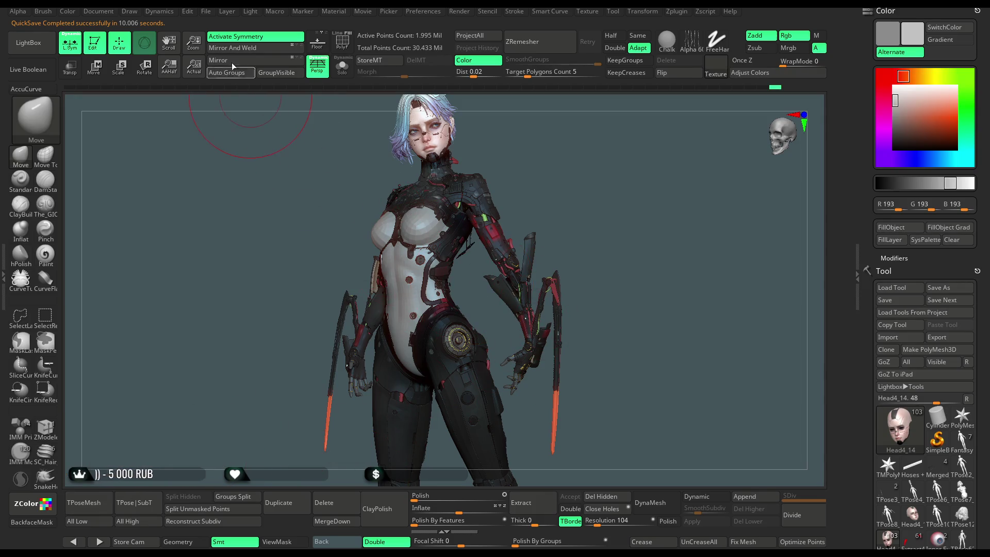
# - Save the project with Ctrl+S, then combine all subtools into one 9.302 Mil-point TPose mesh
pyautogui.click(206, 12)
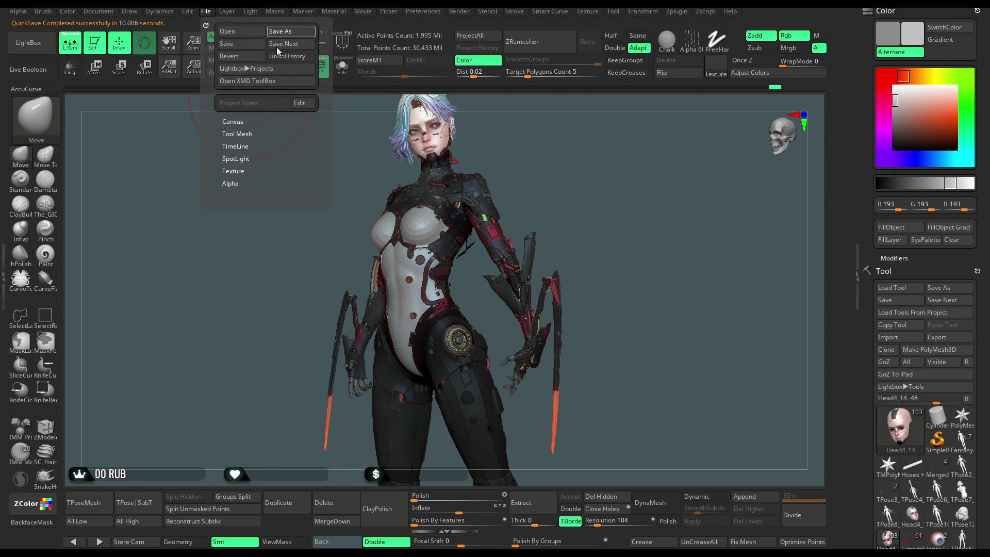
pyautogui.hotkey('ctrl', 's')
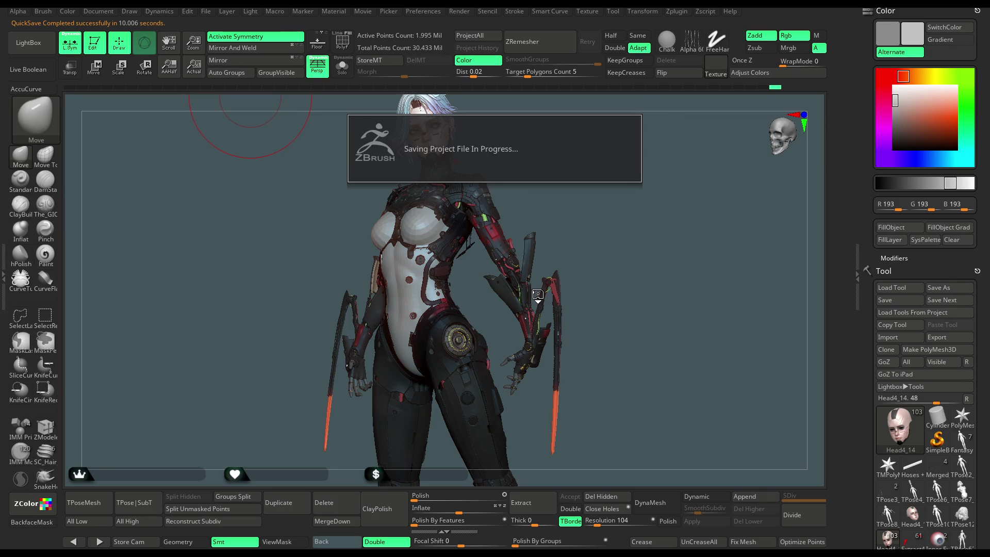
pyautogui.click(85, 502)
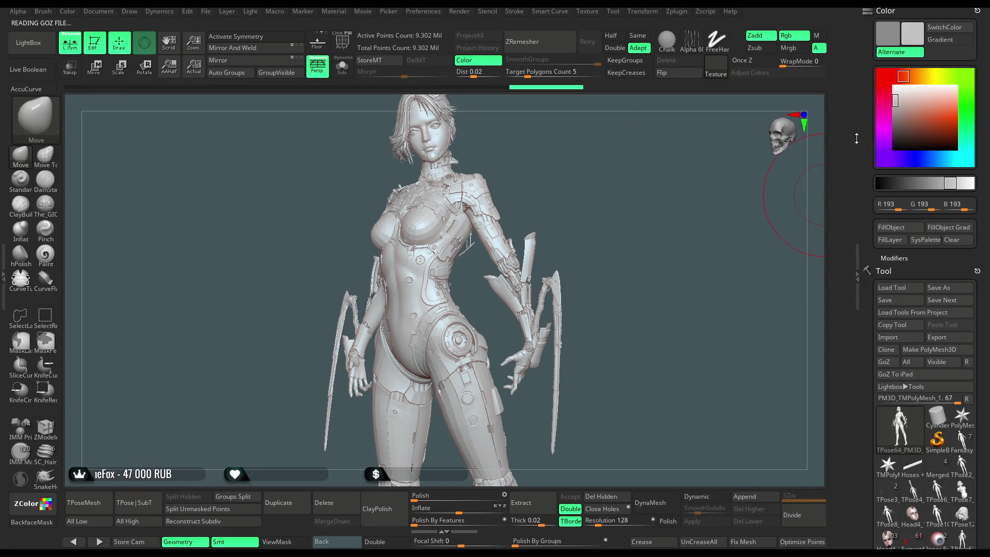
# - Show polygroup colours and test-isolate the lime green and yellow arm pieces, then show everything again
pyautogui.click(895, 111)
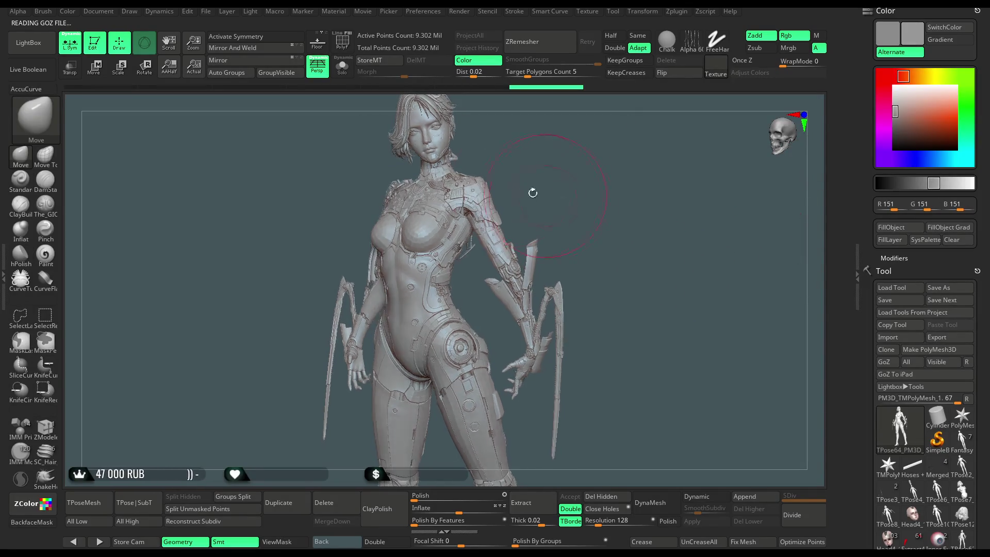
pyautogui.click(349, 53)
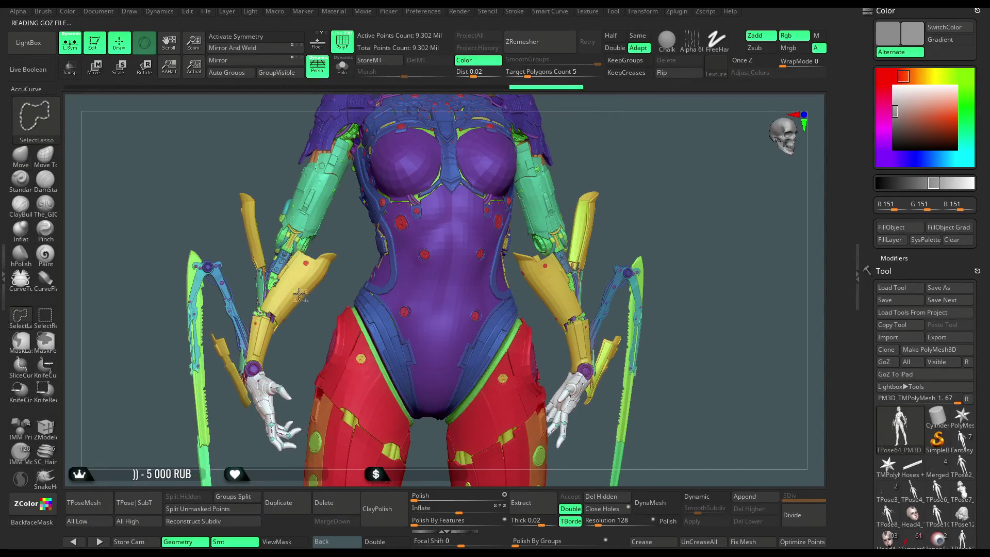
pyautogui.keyDown('ctrl'); pyautogui.keyDown('shift'); pyautogui.click(306, 306); pyautogui.keyUp('shift'); pyautogui.keyUp('ctrl')
pyautogui.keyDown('ctrl'); pyautogui.keyDown('shift'); pyautogui.click(315, 319); pyautogui.keyUp('shift'); pyautogui.keyUp('ctrl')
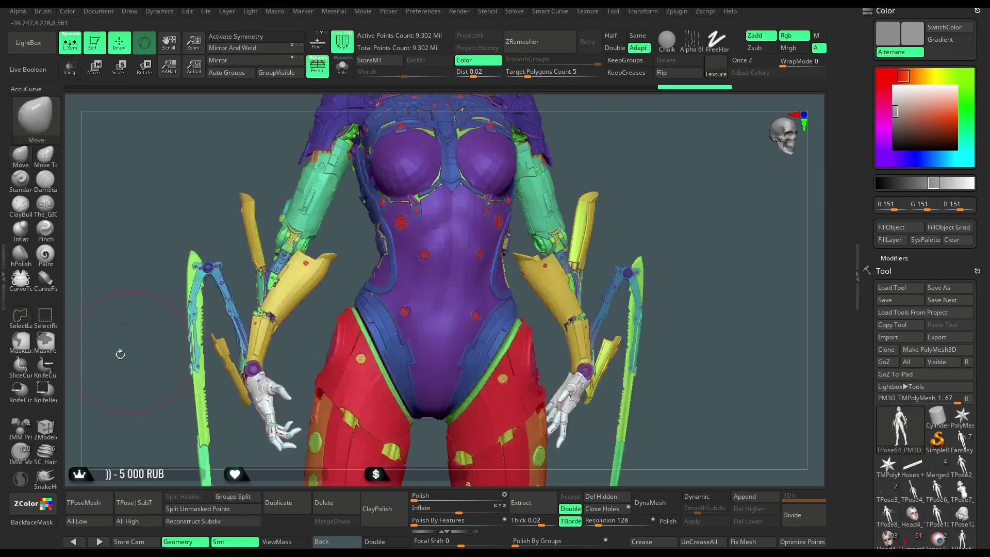
pyautogui.click(52, 320)
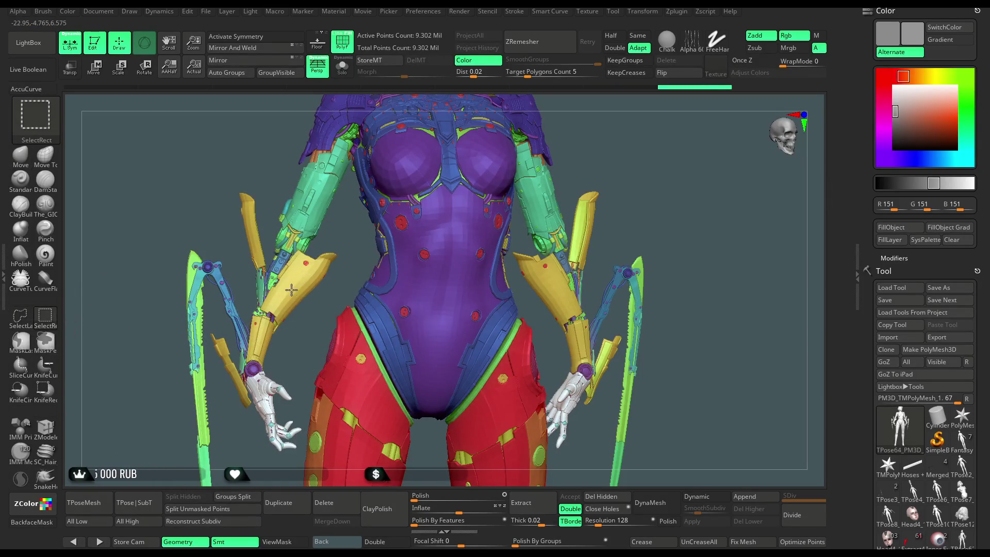
pyautogui.keyDown('ctrl'); pyautogui.keyDown('shift'); pyautogui.click(292, 295); pyautogui.keyUp('shift'); pyautogui.keyUp('ctrl')
pyautogui.keyDown('ctrl'); pyautogui.keyDown('shift'); pyautogui.moveTo(301, 321); pyautogui.dragTo(304, 369); pyautogui.keyUp('shift'); pyautogui.keyUp('ctrl')
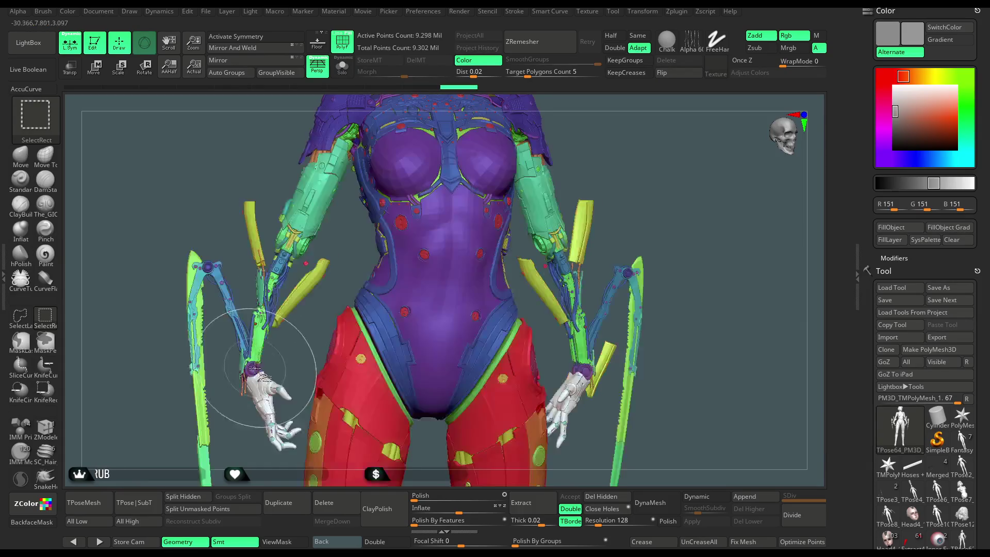
# - Hide the hand pieces, yellow forearm blades, green forearm parts, blue cable bundle and loose green pieces
pyautogui.keyDown('ctrl'); pyautogui.keyDown('alt'); pyautogui.keyDown('shift'); pyautogui.click(283, 388); pyautogui.keyUp('shift'); pyautogui.keyUp('alt'); pyautogui.keyUp('ctrl')
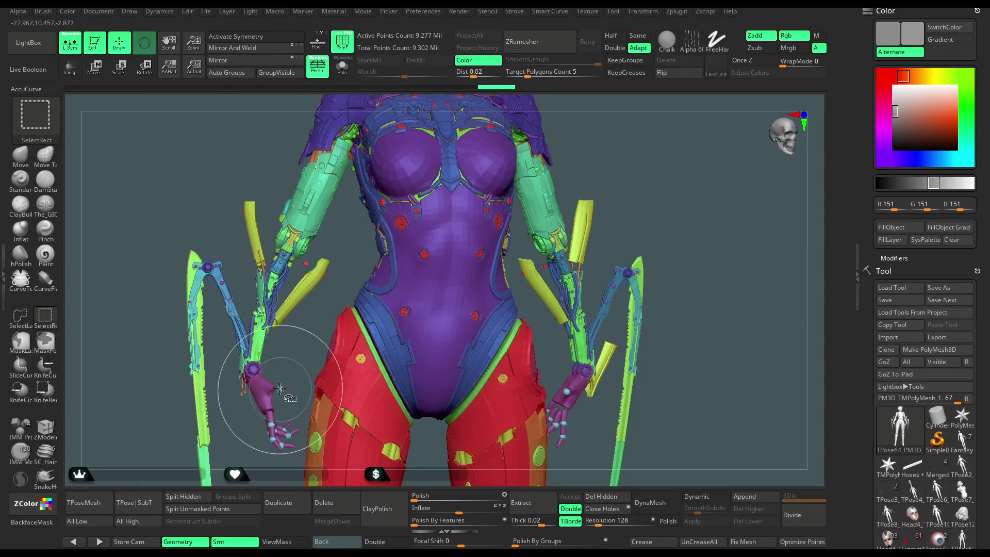
pyautogui.keyDown('ctrl'); pyautogui.keyDown('alt'); pyautogui.keyDown('shift'); pyautogui.click(264, 387); pyautogui.keyUp('shift'); pyautogui.keyUp('alt'); pyautogui.keyUp('ctrl')
pyautogui.keyDown('ctrl'); pyautogui.keyDown('alt'); pyautogui.keyDown('shift'); pyautogui.click(273, 407); pyautogui.keyUp('shift'); pyautogui.keyUp('alt'); pyautogui.keyUp('ctrl')
pyautogui.keyDown('ctrl'); pyautogui.keyDown('alt'); pyautogui.keyDown('shift'); pyautogui.click(305, 288); pyautogui.keyUp('shift'); pyautogui.keyUp('alt'); pyautogui.keyUp('ctrl')
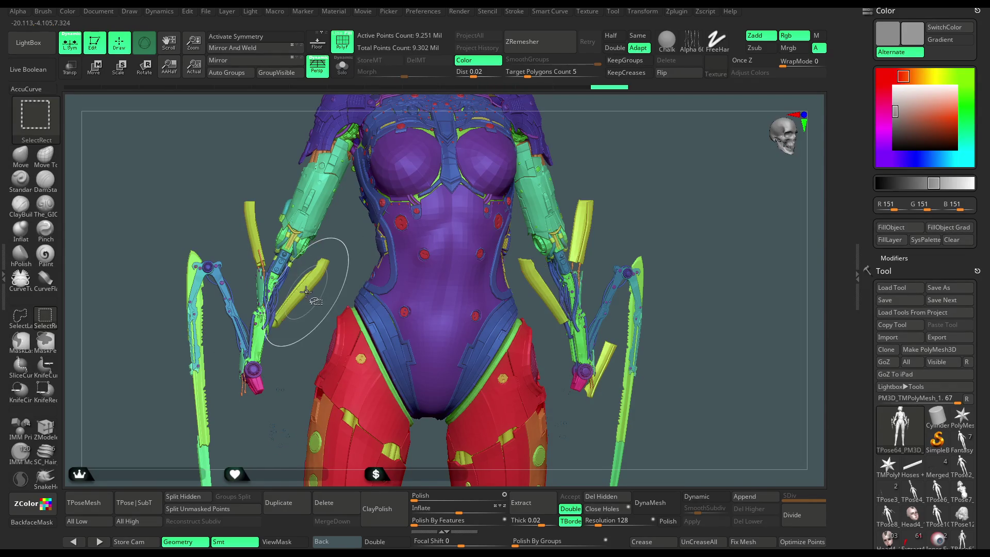
pyautogui.keyDown('ctrl'); pyautogui.keyDown('alt'); pyautogui.keyDown('shift'); pyautogui.click(254, 245); pyautogui.keyUp('shift'); pyautogui.keyUp('alt'); pyautogui.keyUp('ctrl')
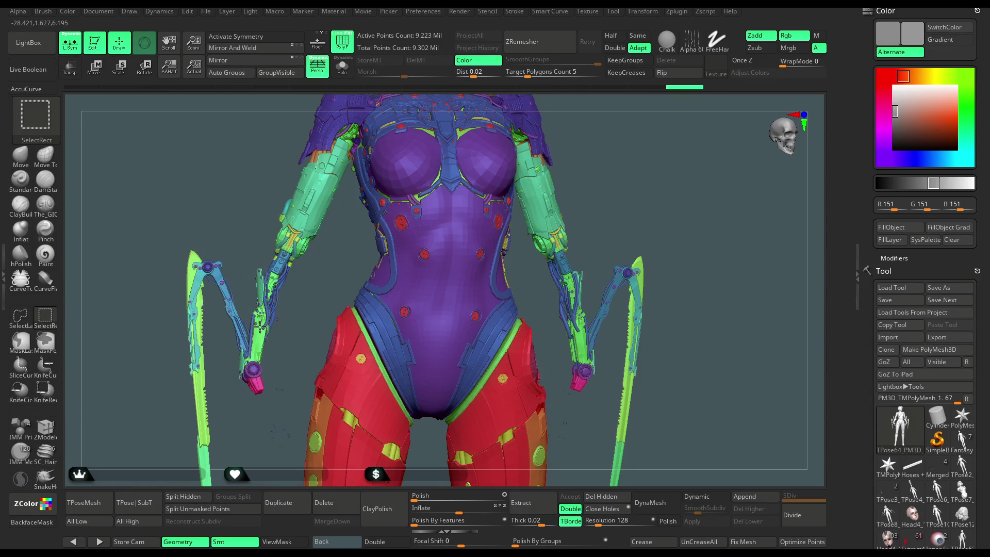
pyautogui.keyDown('ctrl'); pyautogui.keyDown('alt'); pyautogui.keyDown('shift'); pyautogui.click(263, 289); pyautogui.keyUp('shift'); pyautogui.keyUp('alt'); pyautogui.keyUp('ctrl')
pyautogui.moveTo(283, 289)
pyautogui.keyDown('alt'); pyautogui.mouseDown()
pyautogui.moveTo(294, 364)
pyautogui.moveTo(286, 318)
pyautogui.mouseUp(); pyautogui.keyUp('alt')
pyautogui.keyDown('ctrl'); pyautogui.keyDown('alt'); pyautogui.keyDown('shift'); pyautogui.click(289, 316); pyautogui.keyUp('shift'); pyautogui.keyUp('alt'); pyautogui.keyUp('ctrl')
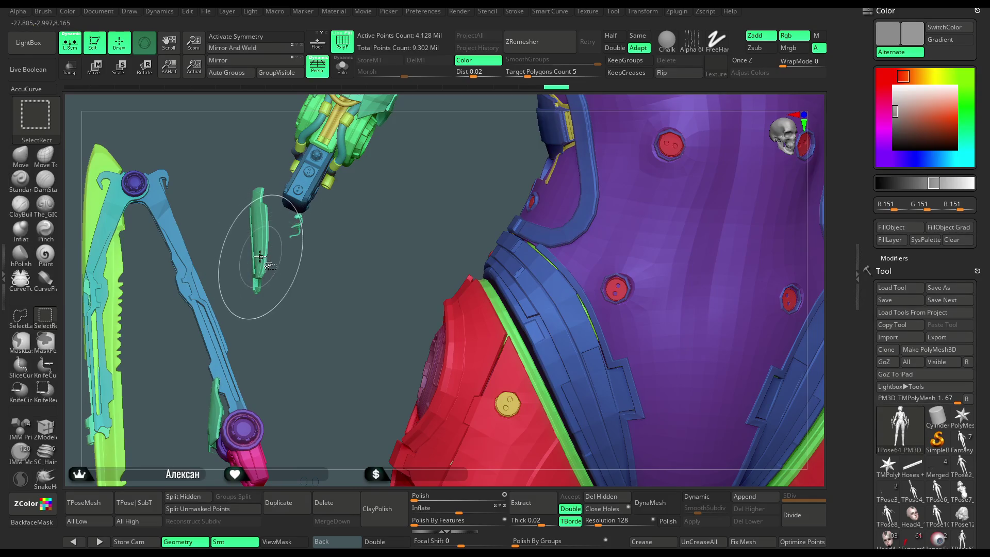
pyautogui.keyDown('ctrl'); pyautogui.keyDown('alt'); pyautogui.keyDown('shift'); pyautogui.click(296, 222); pyautogui.keyUp('shift'); pyautogui.keyUp('alt'); pyautogui.keyUp('ctrl')
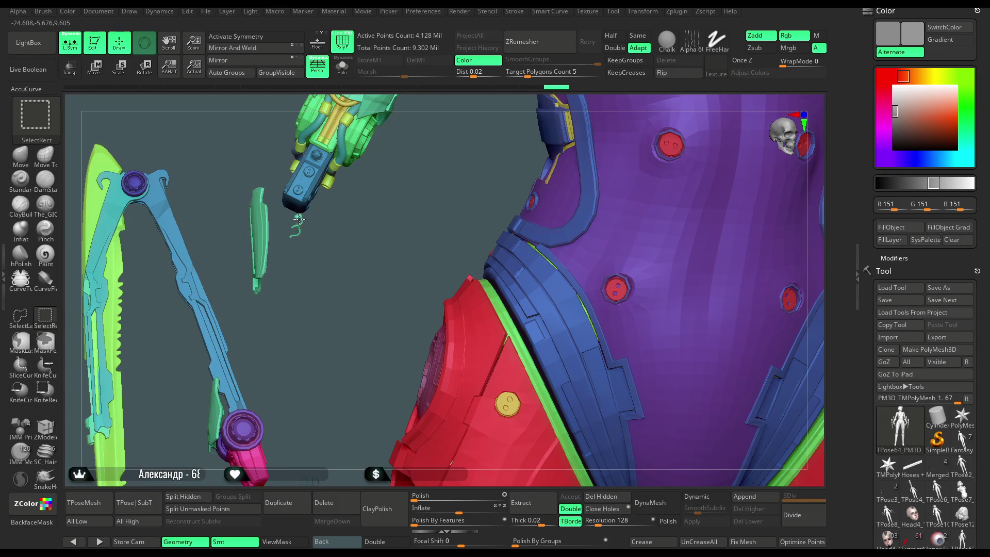
pyautogui.keyDown('ctrl'); pyautogui.keyDown('alt'); pyautogui.keyDown('shift'); pyautogui.click(257, 237); pyautogui.keyUp('shift'); pyautogui.keyUp('alt'); pyautogui.keyUp('ctrl')
# - Lasso-hide the left hip blade, invert visibility, then bring the body back
pyautogui.press('f')
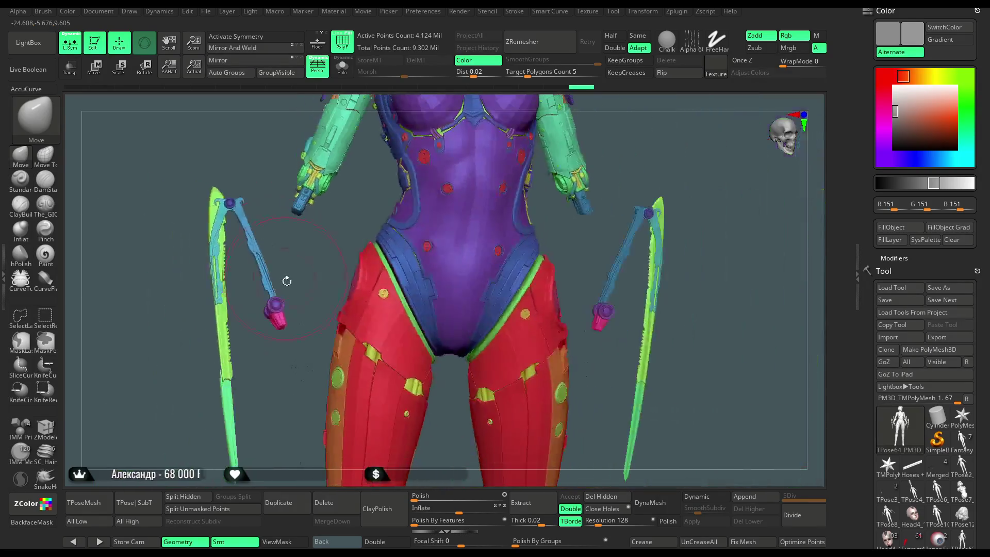
pyautogui.click(21, 324)
pyautogui.moveTo(289, 407)
pyautogui.mouseDown()
pyautogui.moveTo(276, 375)
pyautogui.moveTo(300, 268)
pyautogui.moveTo(271, 201)
pyautogui.moveTo(198, 201)
pyautogui.moveTo(217, 423)
pyautogui.moveTo(242, 466)
pyautogui.mouseUp()
pyautogui.keyDown('ctrl'); pyautogui.keyDown('alt'); pyautogui.keyDown('shift'); pyautogui.moveTo(246, 385); pyautogui.dragTo(248, 397); pyautogui.keyUp('shift'); pyautogui.keyUp('alt'); pyautogui.keyUp('ctrl')
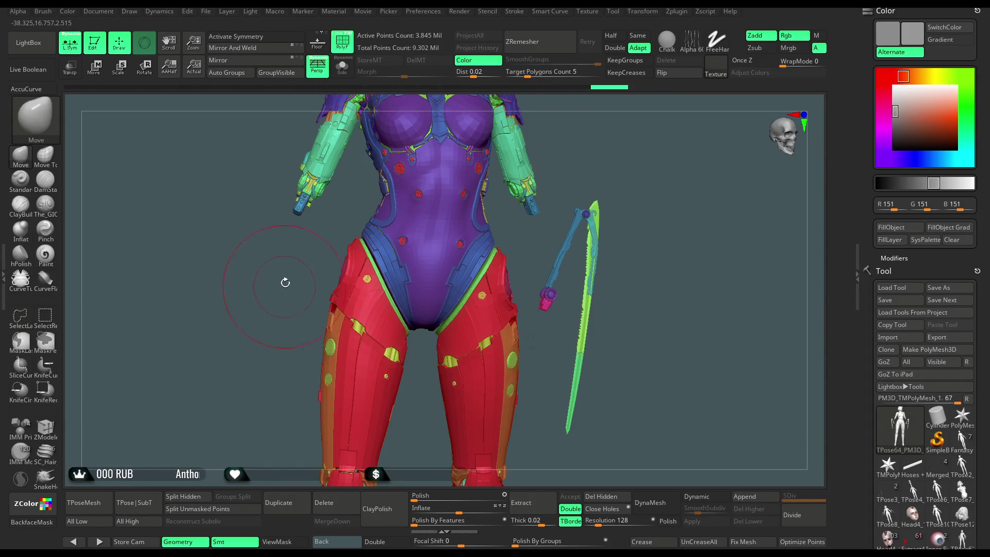
pyautogui.moveTo(283, 307)
pyautogui.keyDown('ctrl'); pyautogui.keyDown('shift'); pyautogui.mouseDown()
pyautogui.moveTo(457, 276)
pyautogui.moveTo(570, 214)
pyautogui.moveTo(536, 216)
pyautogui.mouseUp(); pyautogui.keyUp('shift'); pyautogui.keyUp('ctrl')
pyautogui.moveTo(539, 180)
pyautogui.keyDown('ctrl'); pyautogui.keyDown('alt'); pyautogui.keyDown('shift'); pyautogui.mouseDown()
pyautogui.moveTo(466, 169)
pyautogui.moveTo(420, 387)
pyautogui.moveTo(575, 364)
pyautogui.moveTo(549, 319)
pyautogui.moveTo(571, 198)
pyautogui.moveTo(557, 269)
pyautogui.moveTo(574, 237)
pyautogui.mouseUp(); pyautogui.keyUp('shift'); pyautogui.keyUp('alt'); pyautogui.keyUp('ctrl')
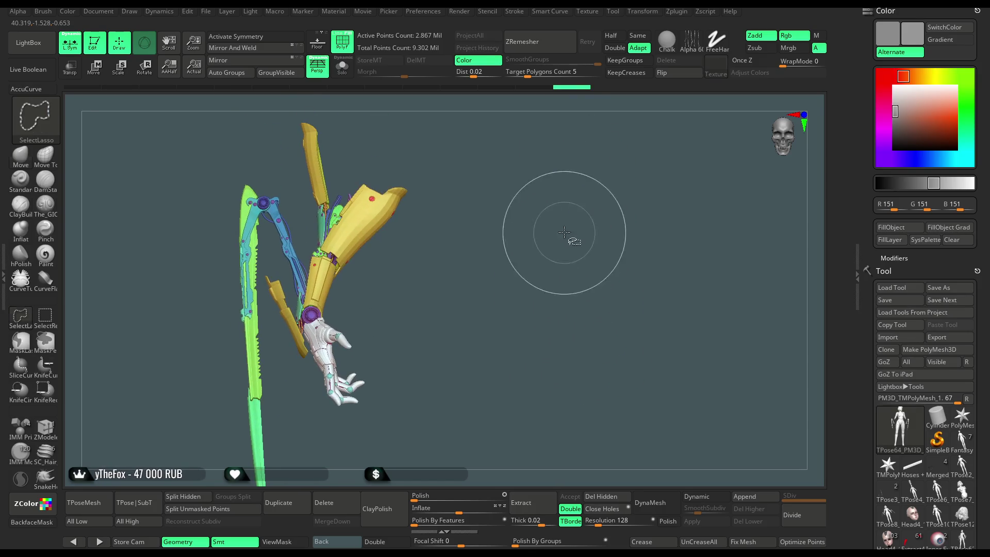
pyautogui.keyDown('ctrl'); pyautogui.keyDown('shift'); pyautogui.click(549, 265); pyautogui.keyUp('shift'); pyautogui.keyUp('ctrl')
pyautogui.moveTo(356, 300)
pyautogui.mouseDown()
pyautogui.moveTo(364, 338)
pyautogui.moveTo(354, 344)
pyautogui.moveTo(392, 342)
pyautogui.moveTo(351, 341)
pyautogui.moveTo(364, 325)
pyautogui.mouseUp()
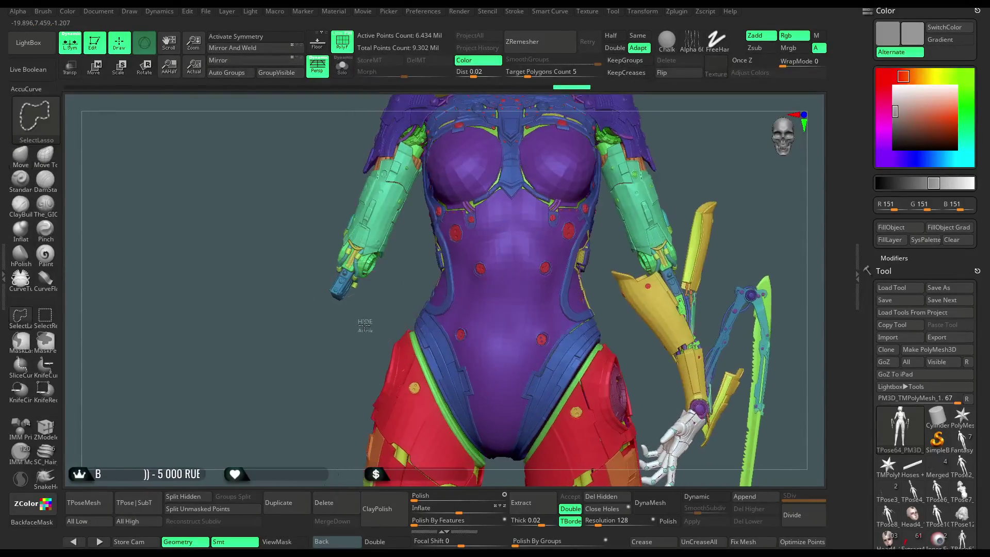
# - With Transpose Move, slide the yellow wrist armour along the lowered arm's axis
pyautogui.keyDown('ctrl'); pyautogui.keyDown('shift'); pyautogui.click(359, 355); pyautogui.keyUp('shift'); pyautogui.keyUp('ctrl')
pyautogui.moveTo(358, 366)
pyautogui.mouseDown()
pyautogui.moveTo(385, 350)
pyautogui.moveTo(407, 432)
pyautogui.moveTo(433, 294)
pyautogui.moveTo(457, 284)
pyautogui.moveTo(458, 375)
pyautogui.moveTo(461, 254)
pyautogui.moveTo(458, 281)
pyautogui.moveTo(487, 282)
pyautogui.mouseUp()
pyautogui.hotkey('ctrl', 'z')
pyautogui.hotkey('ctrl', 'z')
pyautogui.press('w')
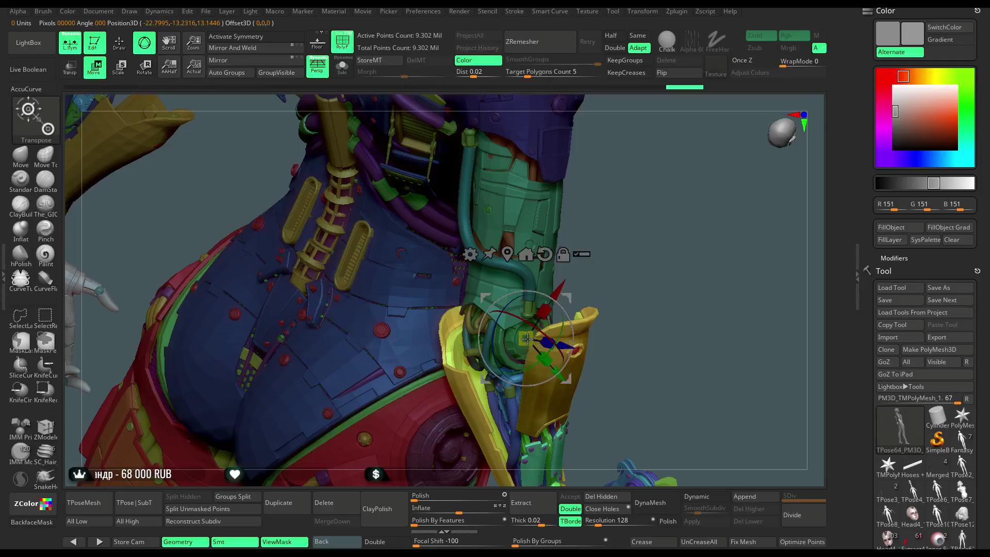
pyautogui.hotkey('ctrl', 'z')
pyautogui.moveTo(699, 213); pyautogui.dragTo(681, 185)
pyautogui.moveTo(609, 305)
pyautogui.mouseDown()
pyautogui.moveTo(558, 310)
pyautogui.moveTo(592, 322)
pyautogui.moveTo(685, 316)
pyautogui.moveTo(613, 341)
pyautogui.moveTo(510, 274)
pyautogui.mouseUp()
pyautogui.moveTo(468, 322); pyautogui.dragTo(480, 362)
pyautogui.moveTo(511, 330); pyautogui.dragTo(577, 239)
pyautogui.moveTo(642, 213)
pyautogui.mouseDown()
pyautogui.moveTo(632, 207)
pyautogui.moveTo(541, 243)
pyautogui.mouseUp()
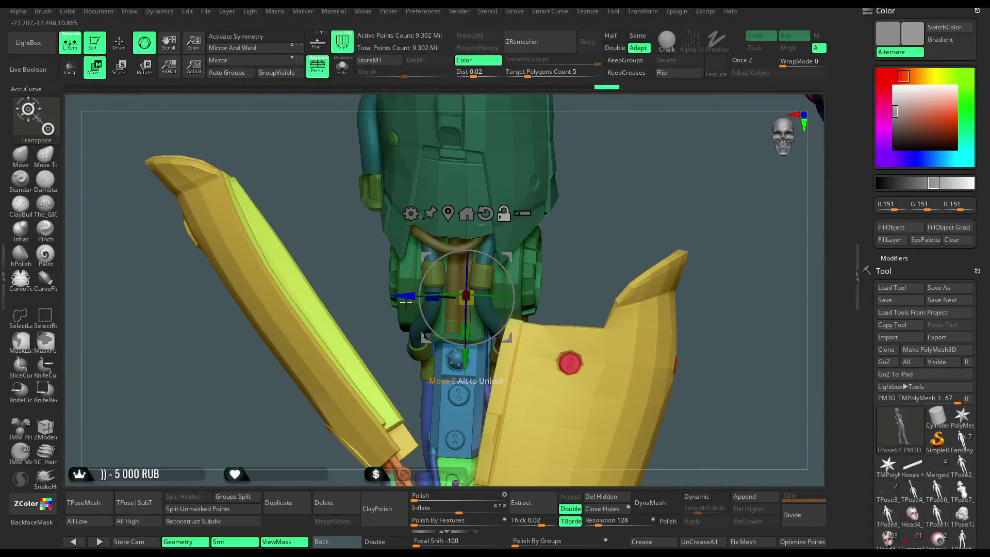
pyautogui.moveTo(593, 206)
pyautogui.mouseDown()
pyautogui.moveTo(623, 178)
pyautogui.moveTo(556, 268)
pyautogui.moveTo(531, 271)
pyautogui.moveTo(547, 303)
pyautogui.mouseUp()
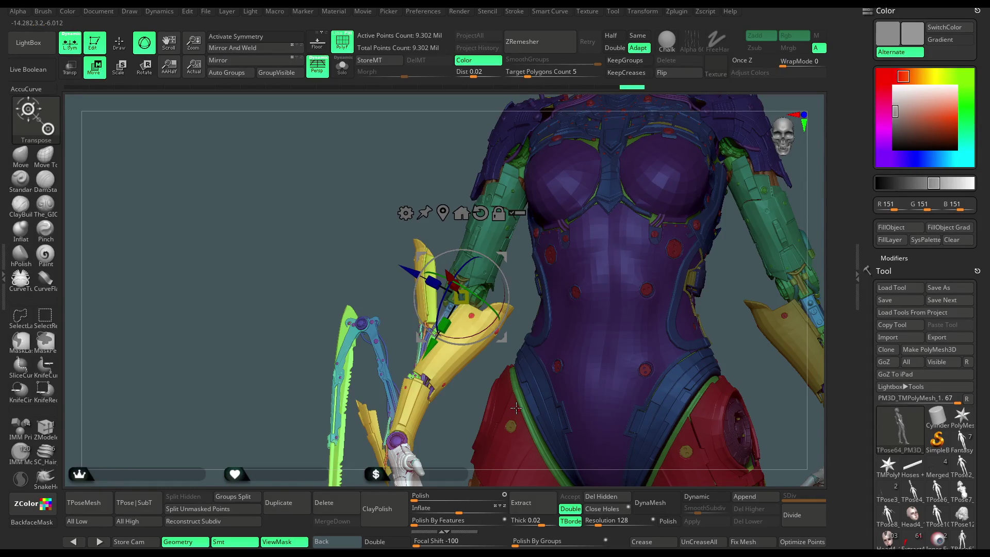
# - Try rotating the arm piece about its joint, undo it, then turn on Solo
pyautogui.moveTo(267, 368); pyautogui.dragTo(680, 261)
pyautogui.moveTo(477, 331)
pyautogui.mouseDown()
pyautogui.moveTo(481, 322)
pyautogui.moveTo(478, 333)
pyautogui.mouseUp()
pyautogui.moveTo(663, 251)
pyautogui.mouseDown()
pyautogui.moveTo(733, 178)
pyautogui.moveTo(696, 175)
pyautogui.moveTo(726, 178)
pyautogui.moveTo(656, 220)
pyautogui.moveTo(643, 215)
pyautogui.moveTo(704, 223)
pyautogui.mouseUp()
pyautogui.moveTo(698, 225)
pyautogui.mouseDown()
pyautogui.moveTo(507, 314)
pyautogui.moveTo(475, 307)
pyautogui.moveTo(477, 260)
pyautogui.mouseUp()
pyautogui.moveTo(543, 262)
pyautogui.mouseDown()
pyautogui.moveTo(592, 241)
pyautogui.moveTo(582, 243)
pyautogui.mouseUp()
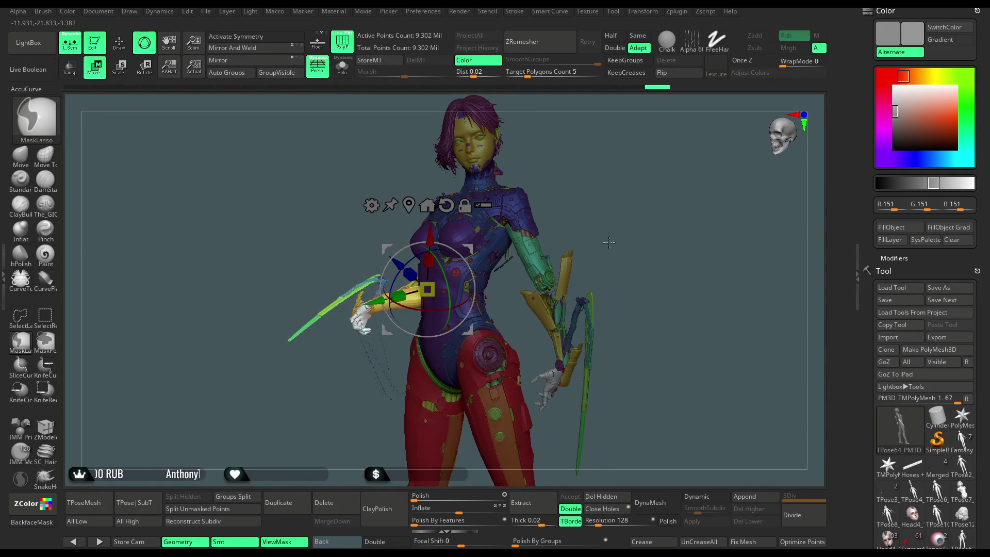
pyautogui.hotkey('ctrl', 'z')
pyautogui.moveTo(611, 240); pyautogui.dragTo(650, 231)
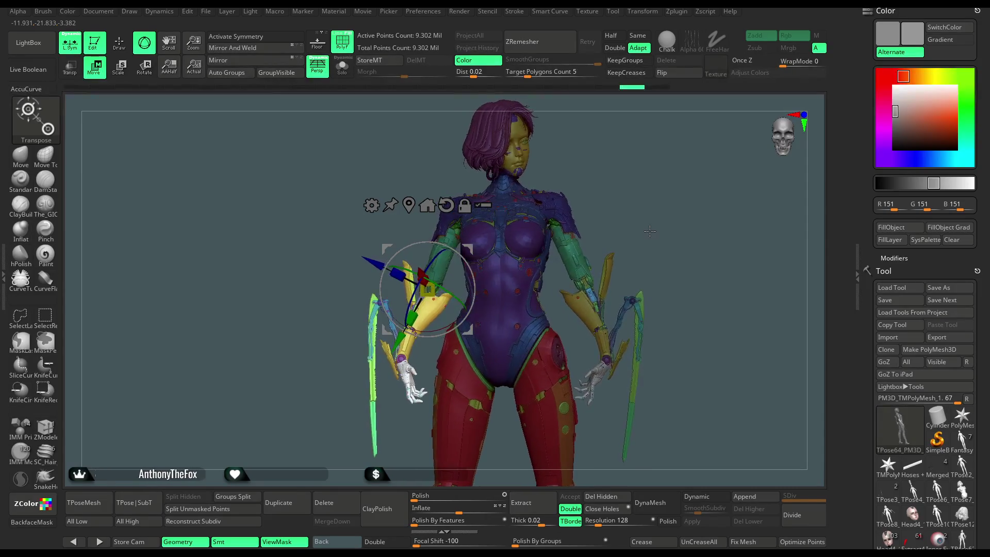
pyautogui.click(342, 65)
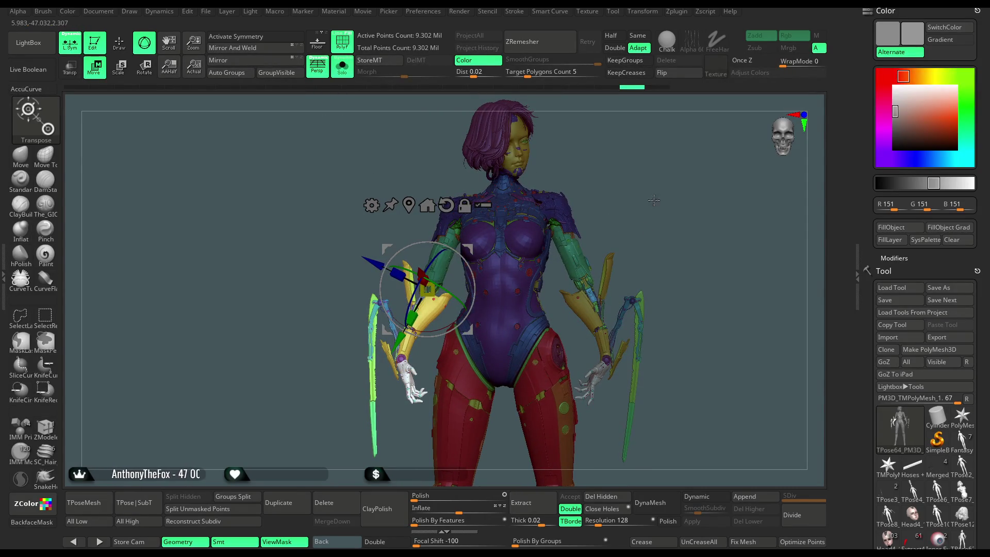
pyautogui.moveTo(578, 186); pyautogui.dragTo(620, 164)
pyautogui.scroll(-5, 908, 330)
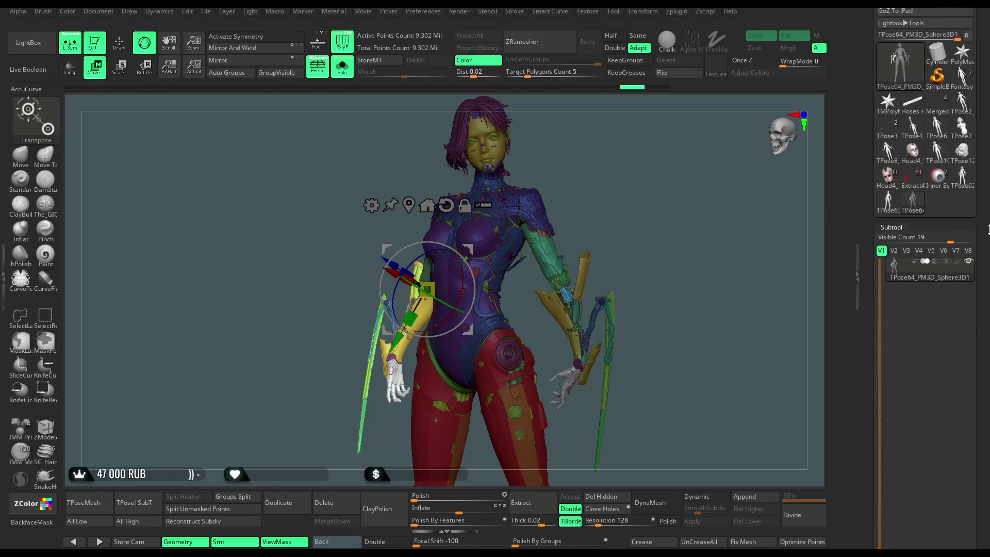
pyautogui.scroll(-4, 963, 279)
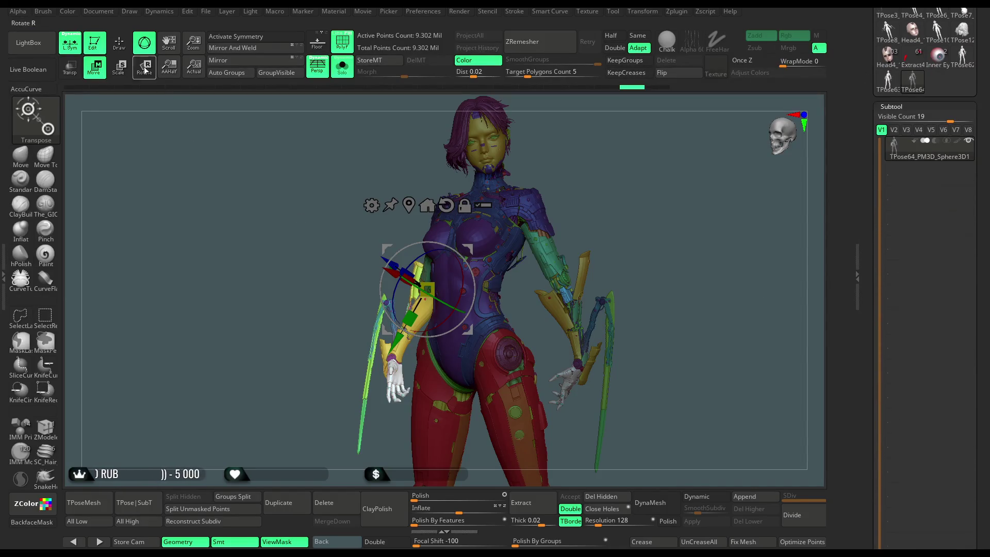
# - Return to Draw mode and delete the current and next posed versions from Subtool
pyautogui.press('q')
pyautogui.scroll(-5, 959, 309)
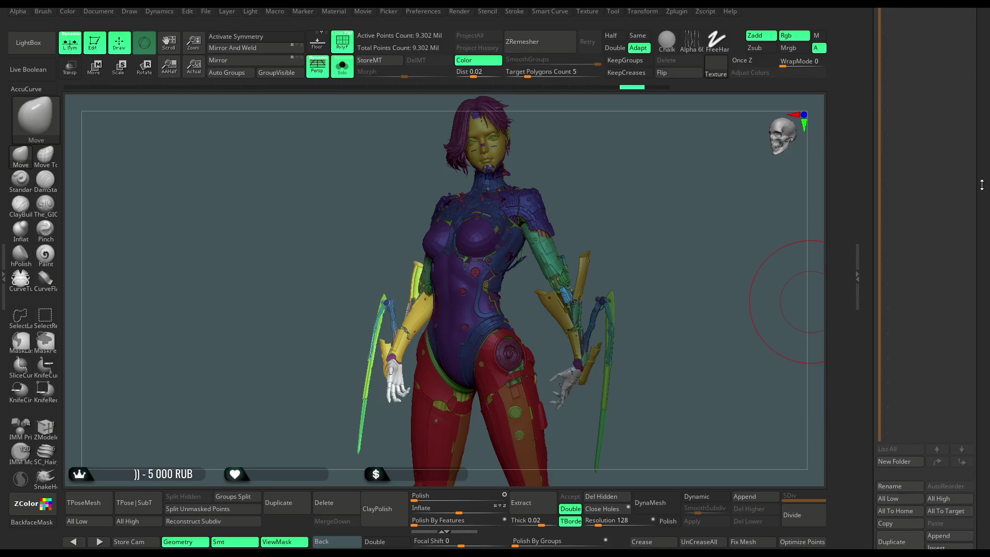
pyautogui.click(900, 485)
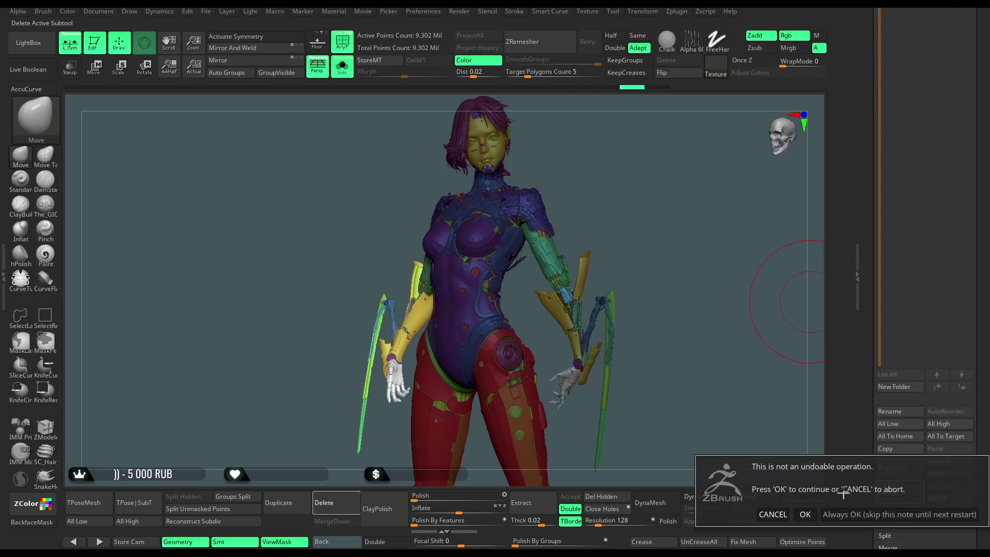
pyautogui.click(804, 514)
pyautogui.scroll(5, 982, 246)
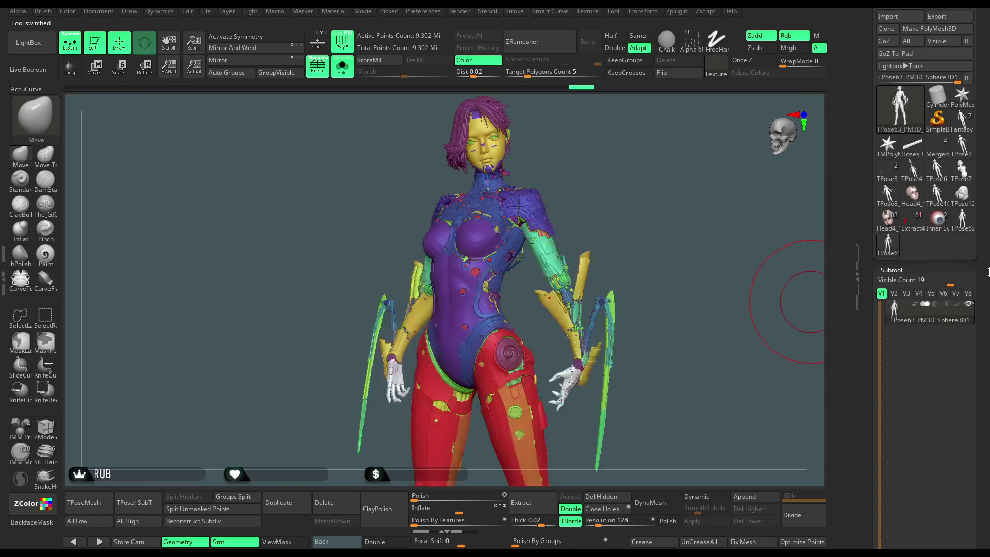
pyautogui.scroll(-5, 983, 265)
pyautogui.click(897, 454)
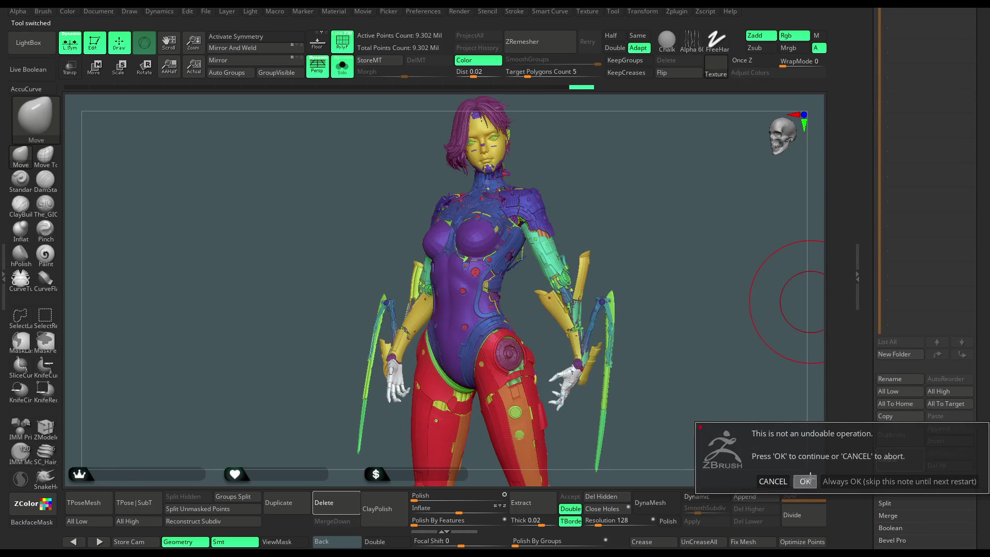
pyautogui.click(805, 481)
# - Select the remaining TPose tool and delete it, leaving a bare 14-point PolyMesh3D
pyautogui.scroll(5, 976, 254)
pyautogui.scroll(2, 976, 255)
pyautogui.click(962, 178)
pyautogui.scroll(-5, 986, 259)
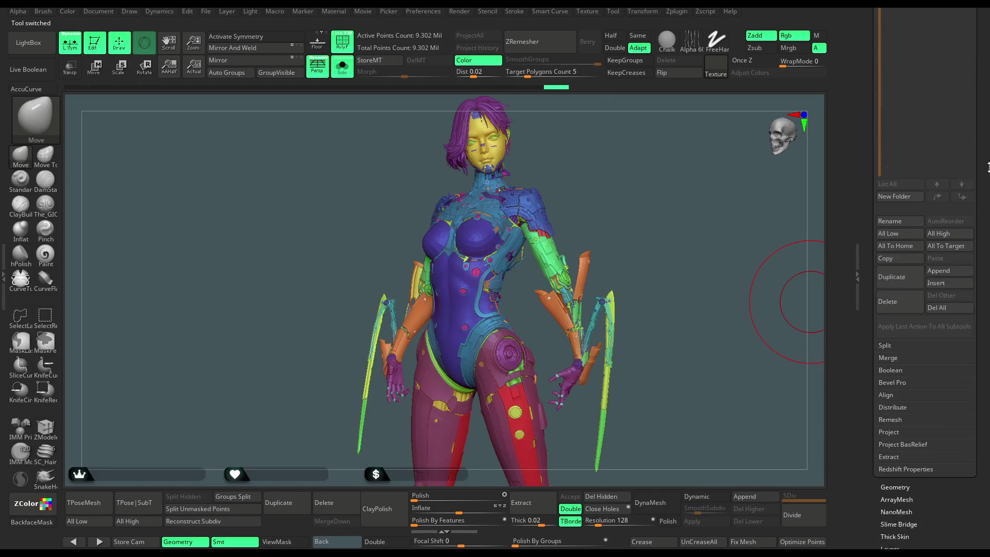
pyautogui.click(900, 284)
pyautogui.click(805, 316)
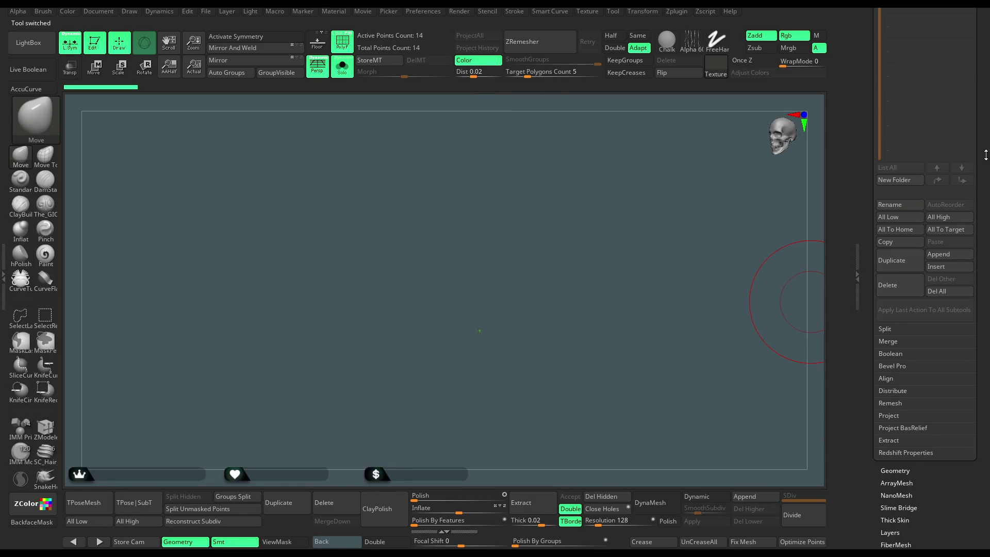
pyautogui.scroll(10, 923, 216)
# - Load Head4_14 from the Tool thumbnails and orbit around the textured character
pyautogui.click(889, 238)
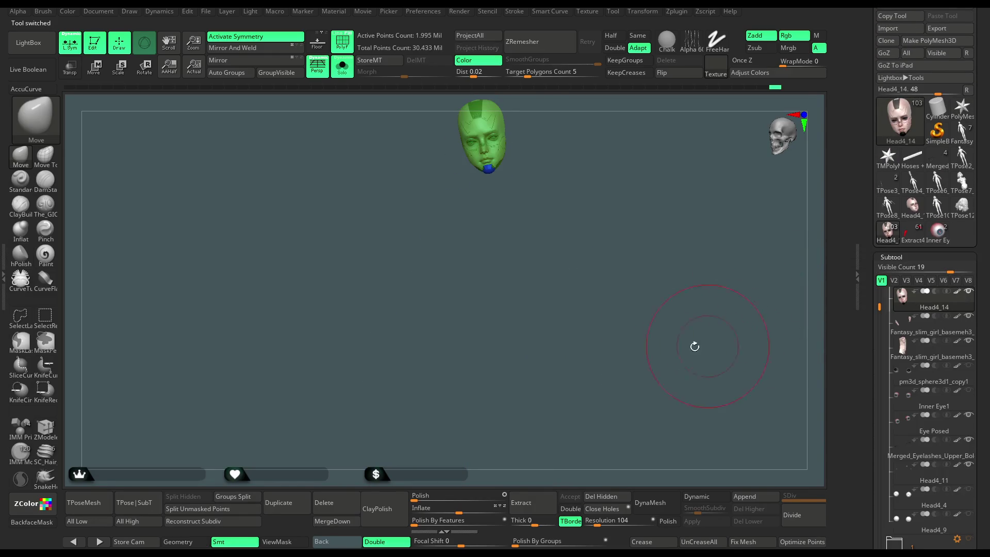
pyautogui.moveTo(619, 203)
pyautogui.mouseDown()
pyautogui.moveTo(603, 195)
pyautogui.moveTo(612, 190)
pyautogui.mouseUp()
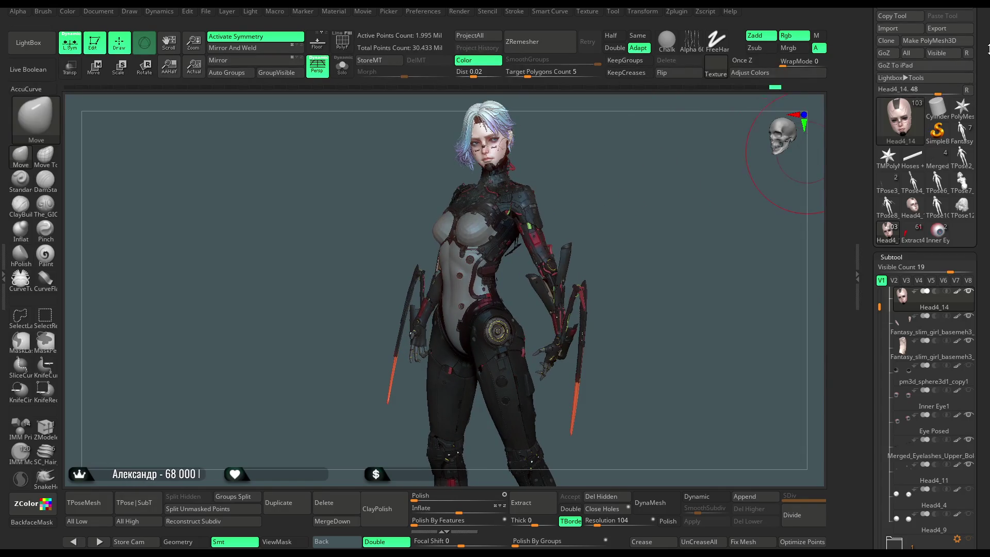
pyautogui.scroll(5, 987, 49)
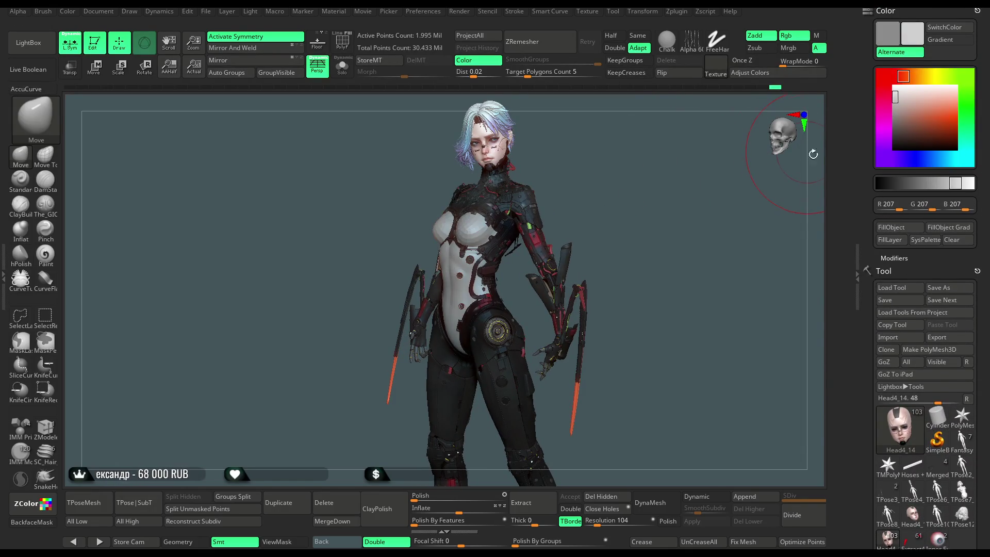
pyautogui.moveTo(670, 266)
pyautogui.mouseDown()
pyautogui.moveTo(656, 280)
pyautogui.moveTo(641, 278)
pyautogui.moveTo(666, 267)
pyautogui.moveTo(600, 285)
pyautogui.moveTo(621, 263)
pyautogui.moveTo(651, 269)
pyautogui.moveTo(633, 276)
pyautogui.moveTo(640, 268)
pyautogui.moveTo(622, 235)
pyautogui.moveTo(634, 312)
pyautogui.moveTo(659, 236)
pyautogui.moveTo(442, 339)
pyautogui.mouseUp()
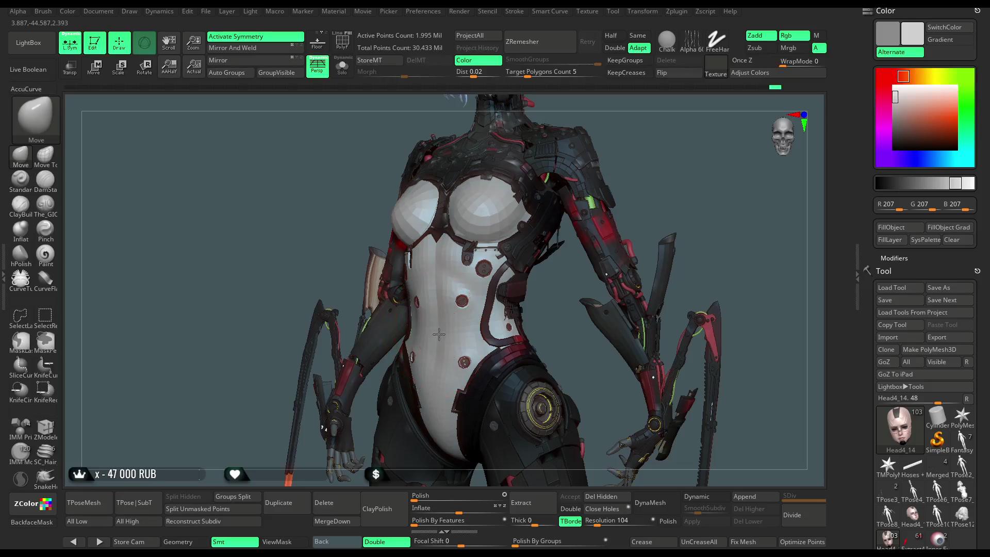
# - Select the 4,656-point Stomach subtool and orbit to a straight frontal view of the torso
pyautogui.keyDown('alt'); pyautogui.click(439, 334); pyautogui.keyUp('alt')
pyautogui.moveTo(531, 316); pyautogui.dragTo(656, 215)
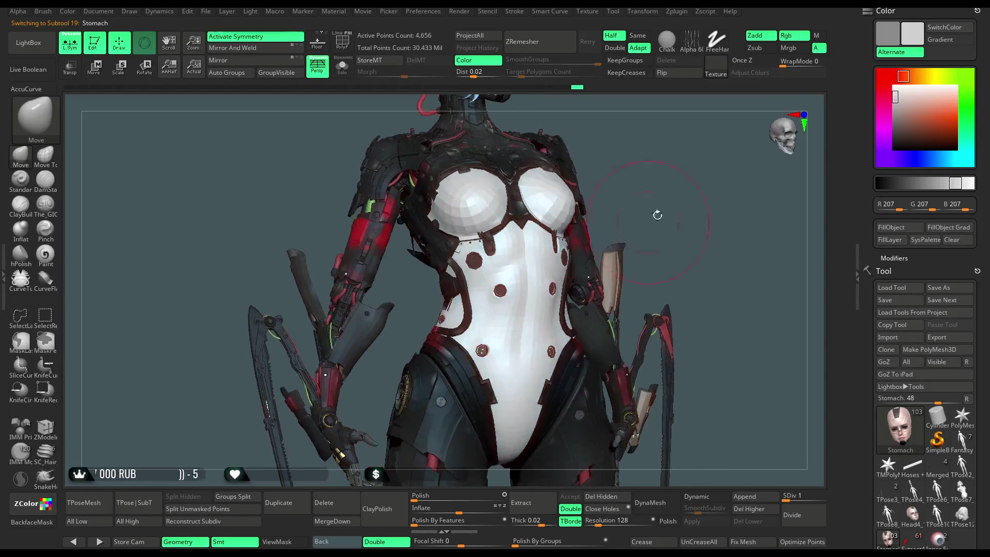
pyautogui.rightClick(535, 320)
pyautogui.moveTo(659, 234)
pyautogui.mouseDown()
pyautogui.moveTo(667, 190)
pyautogui.moveTo(619, 206)
pyautogui.moveTo(690, 227)
pyautogui.moveTo(576, 270)
pyautogui.mouseUp()
pyautogui.rightClick(617, 275)
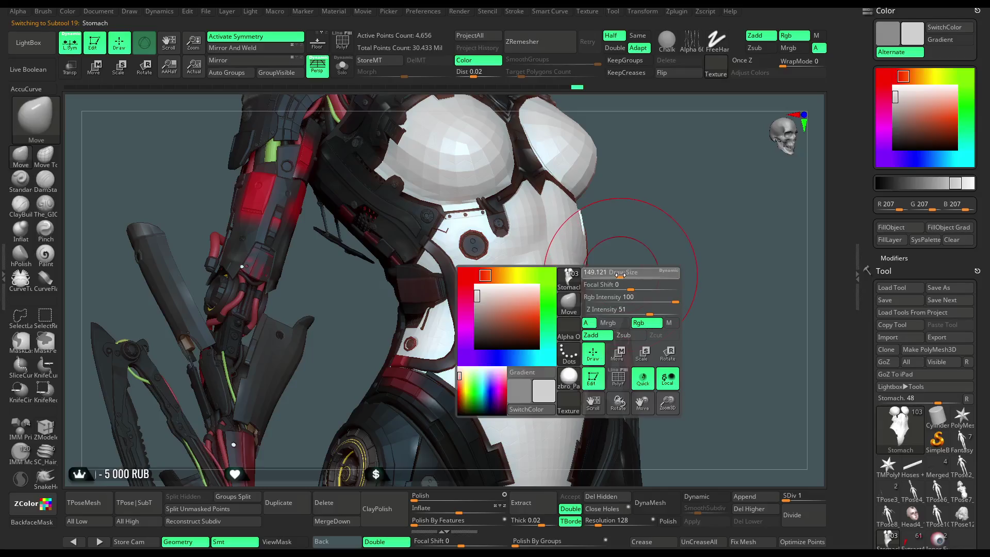
pyautogui.moveTo(663, 221); pyautogui.dragTo(527, 340)
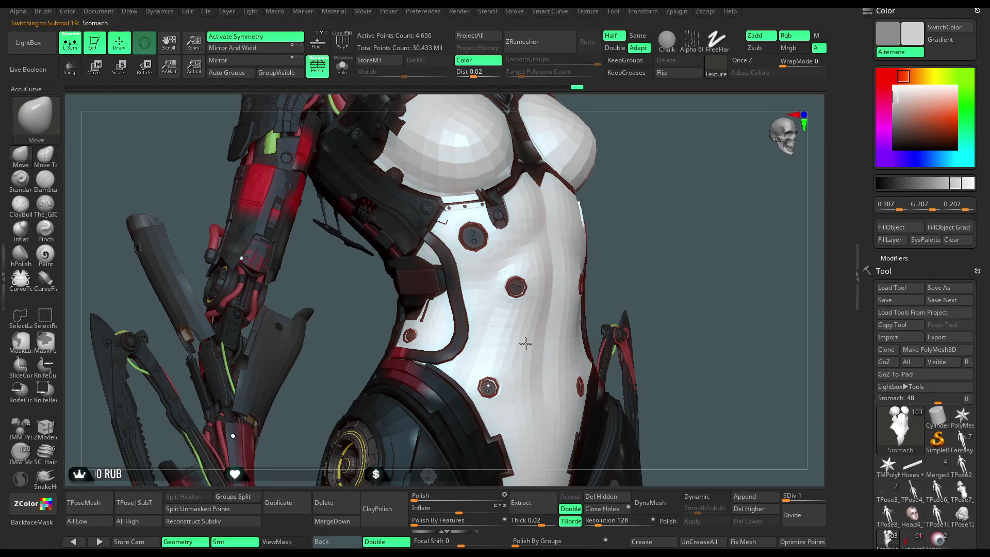
pyautogui.moveTo(648, 232); pyautogui.dragTo(610, 254)
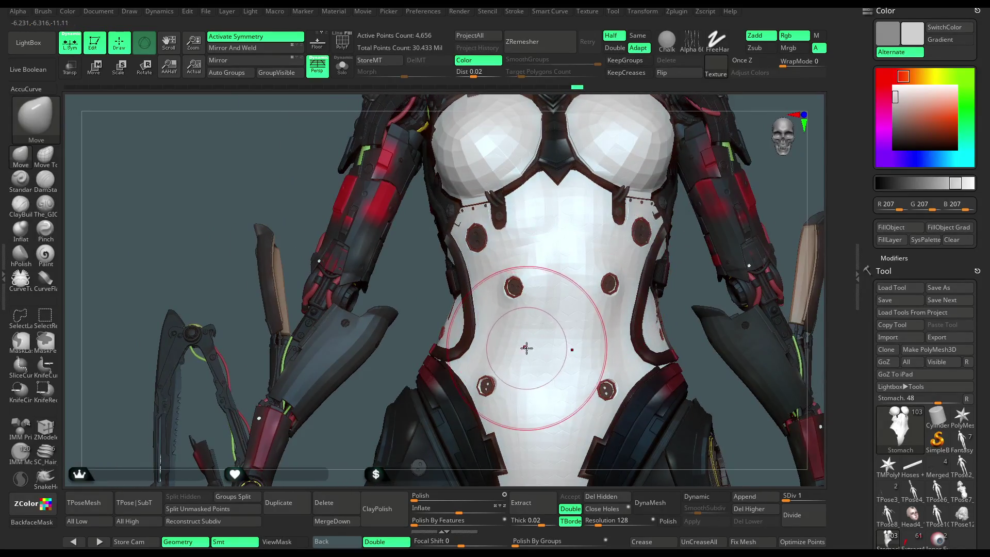
pyautogui.moveTo(526, 348)
pyautogui.mouseDown(button='right')
pyautogui.moveTo(548, 332)
pyautogui.moveTo(529, 344)
pyautogui.mouseUp(button='right')
# - Enable X symmetry and rotate the torso to show its left side
pyautogui.press('x')
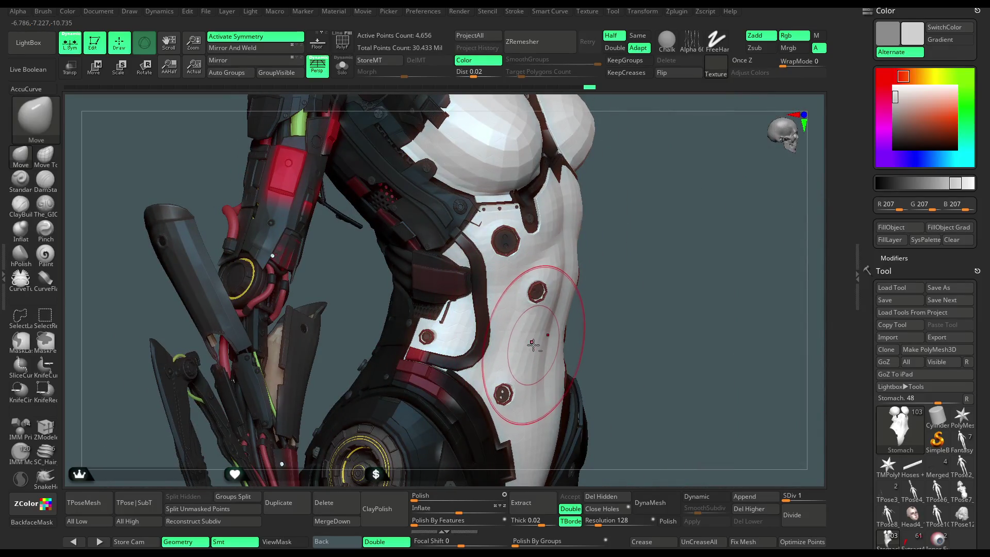
pyautogui.moveTo(632, 283)
pyautogui.mouseDown(button='right')
pyautogui.moveTo(494, 297)
pyautogui.moveTo(399, 341)
pyautogui.moveTo(541, 279)
pyautogui.moveTo(698, 184)
pyautogui.moveTo(694, 164)
pyautogui.moveTo(676, 206)
pyautogui.moveTo(678, 196)
pyautogui.moveTo(654, 199)
pyautogui.moveTo(713, 325)
pyautogui.moveTo(632, 364)
pyautogui.moveTo(482, 331)
pyautogui.mouseUp(button='right')
pyautogui.press('space')
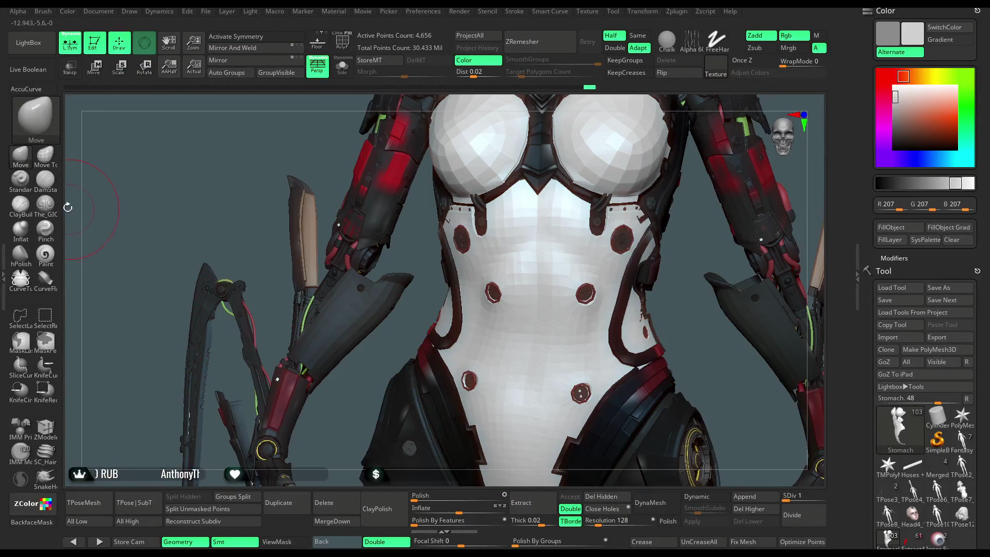
# - Select The_GIO brush with Zsub on, then zoom out to show the full figure
pyautogui.press('x')
pyautogui.click(46, 204)
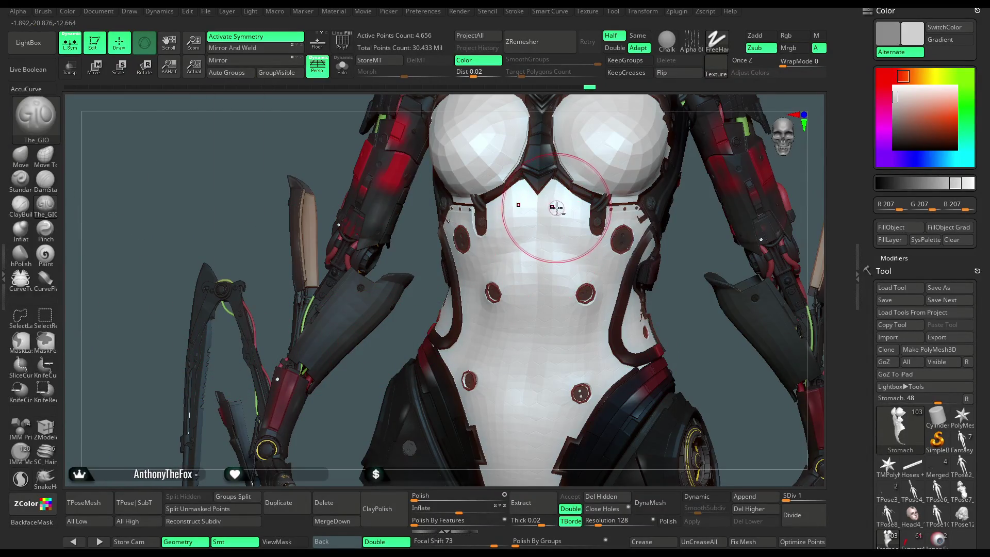
pyautogui.moveTo(679, 308)
pyautogui.mouseDown(button='right')
pyautogui.moveTo(593, 270)
pyautogui.moveTo(516, 291)
pyautogui.mouseUp(button='right')
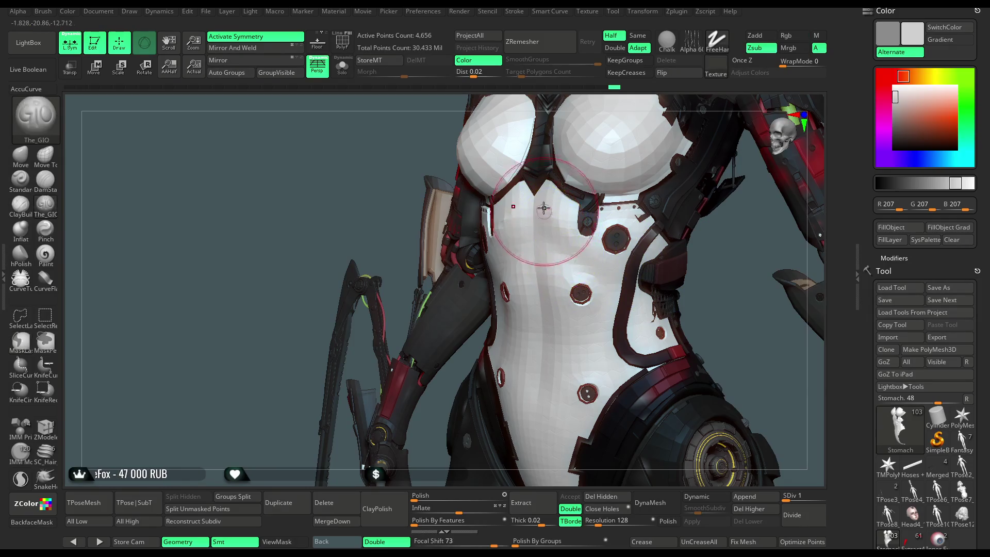
pyautogui.moveTo(707, 266)
pyautogui.mouseDown(button='right')
pyautogui.moveTo(696, 166)
pyautogui.moveTo(639, 243)
pyautogui.mouseUp(button='right')
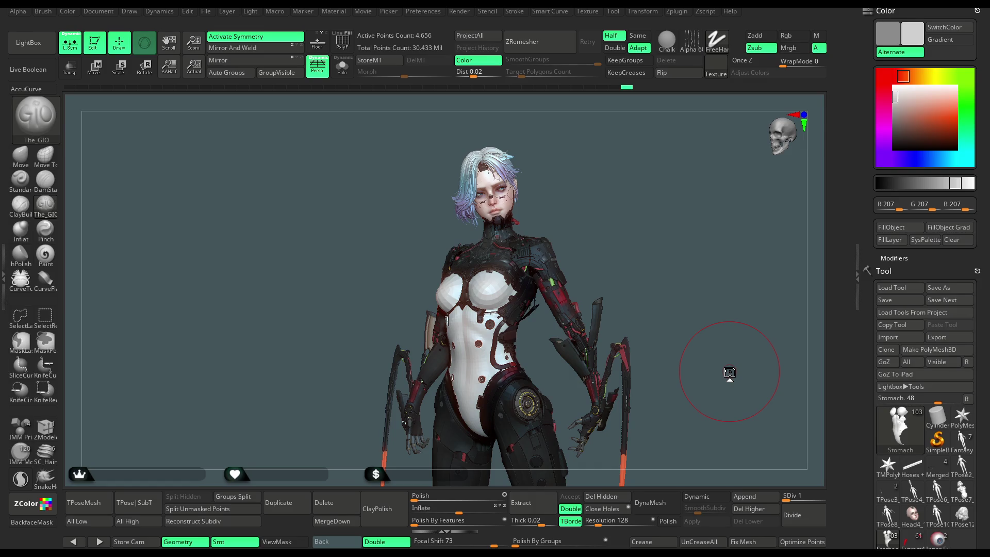
pyautogui.moveTo(616, 203)
pyautogui.mouseDown()
pyautogui.moveTo(624, 208)
pyautogui.moveTo(579, 228)
pyautogui.moveTo(597, 225)
pyautogui.moveTo(653, 295)
pyautogui.mouseUp()
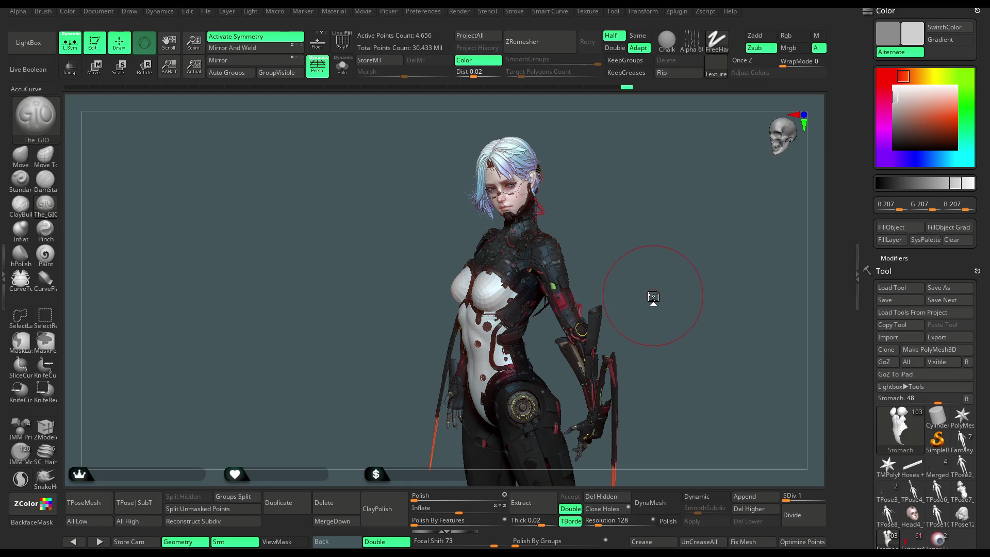
pyautogui.moveTo(626, 206); pyautogui.dragTo(632, 207)
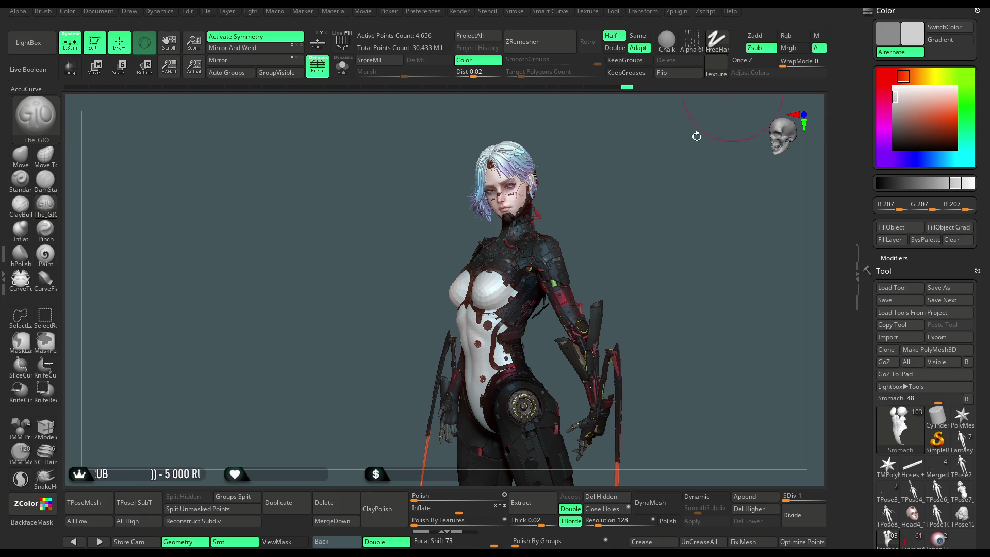
# - Pan and zoom onto the head and shoulders, then select the 252-point earpiece subtool
pyautogui.moveTo(656, 268)
pyautogui.keyDown('alt'); pyautogui.mouseDown()
pyautogui.moveTo(609, 237)
pyautogui.moveTo(608, 256)
pyautogui.moveTo(626, 246)
pyautogui.moveTo(607, 261)
pyautogui.mouseUp(); pyautogui.keyUp('alt')
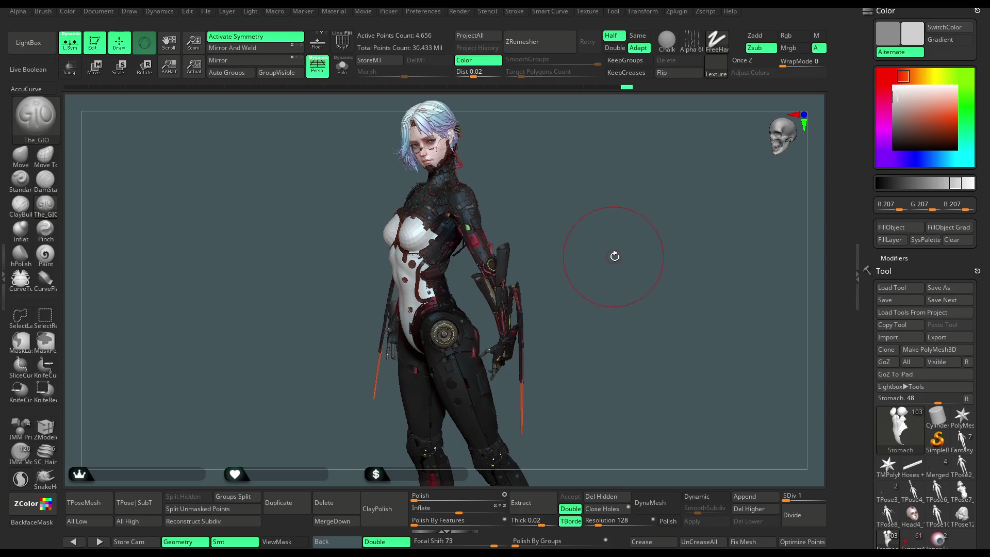
pyautogui.moveTo(606, 297)
pyautogui.mouseDown()
pyautogui.moveTo(689, 190)
pyautogui.moveTo(627, 291)
pyautogui.moveTo(640, 271)
pyautogui.moveTo(621, 276)
pyautogui.moveTo(632, 253)
pyautogui.moveTo(624, 228)
pyautogui.moveTo(593, 292)
pyautogui.moveTo(642, 277)
pyautogui.moveTo(613, 264)
pyautogui.moveTo(422, 254)
pyautogui.mouseUp()
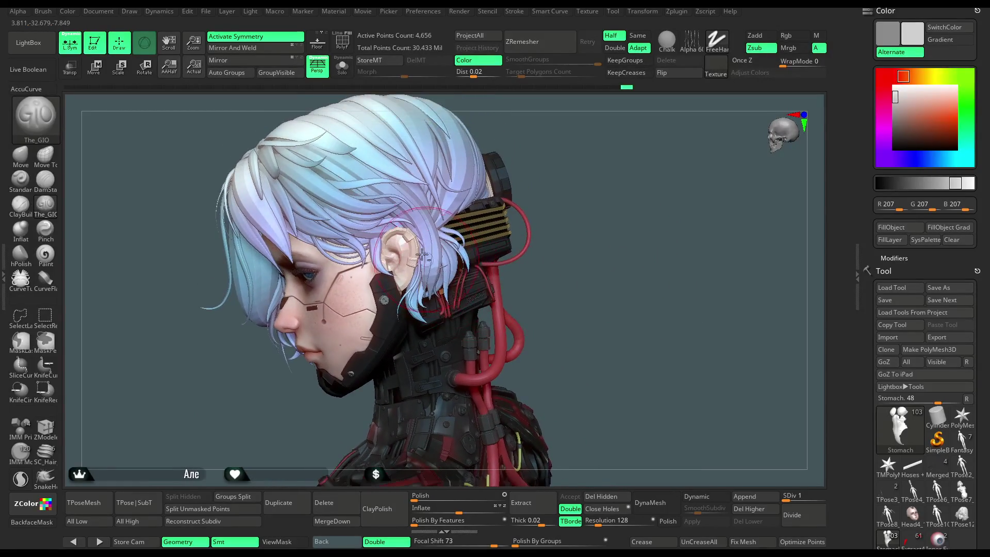
pyautogui.keyDown('alt'); pyautogui.click(410, 236); pyautogui.keyUp('alt')
# - Turn on PolyF and Solo to isolate the earpiece and frame its upper part
pyautogui.keyDown('alt'); pyautogui.moveTo(593, 289); pyautogui.dragTo(650, 216); pyautogui.keyUp('alt')
pyautogui.moveTo(691, 177); pyautogui.dragTo(446, 211)
pyautogui.click(341, 42)
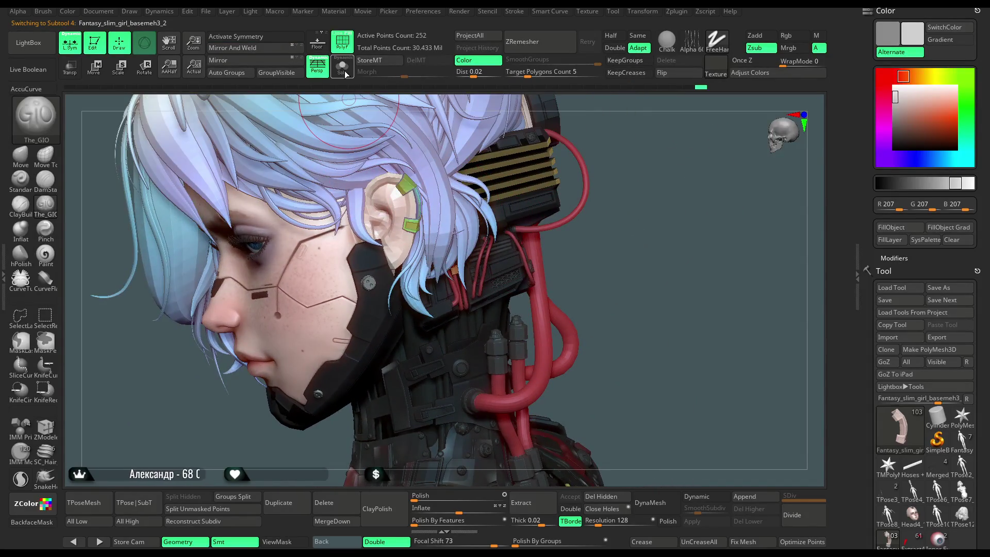
pyautogui.click(342, 66)
pyautogui.moveTo(512, 221)
pyautogui.keyDown('alt'); pyautogui.mouseDown()
pyautogui.moveTo(513, 289)
pyautogui.moveTo(647, 390)
pyautogui.mouseUp(); pyautogui.keyUp('alt')
pyautogui.moveTo(700, 499)
pyautogui.mouseDown()
pyautogui.moveTo(655, 424)
pyautogui.moveTo(695, 495)
pyautogui.mouseUp()
pyautogui.moveTo(672, 373)
pyautogui.keyDown('alt'); pyautogui.mouseDown()
pyautogui.moveTo(644, 310)
pyautogui.moveTo(548, 194)
pyautogui.mouseUp(); pyautogui.keyUp('alt')
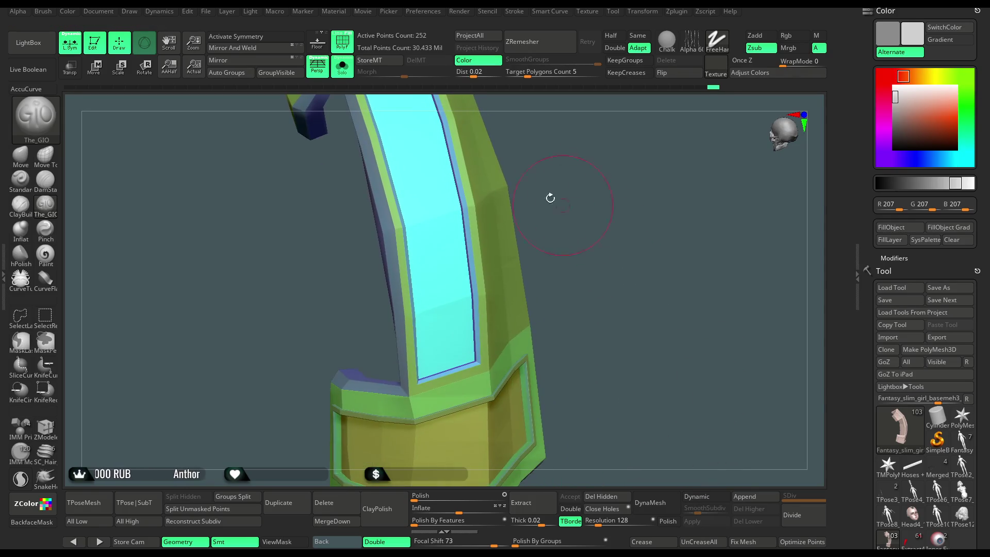
pyautogui.click(338, 39)
pyautogui.moveTo(608, 242)
pyautogui.mouseDown()
pyautogui.moveTo(634, 253)
pyautogui.moveTo(648, 215)
pyautogui.moveTo(642, 221)
pyautogui.mouseUp()
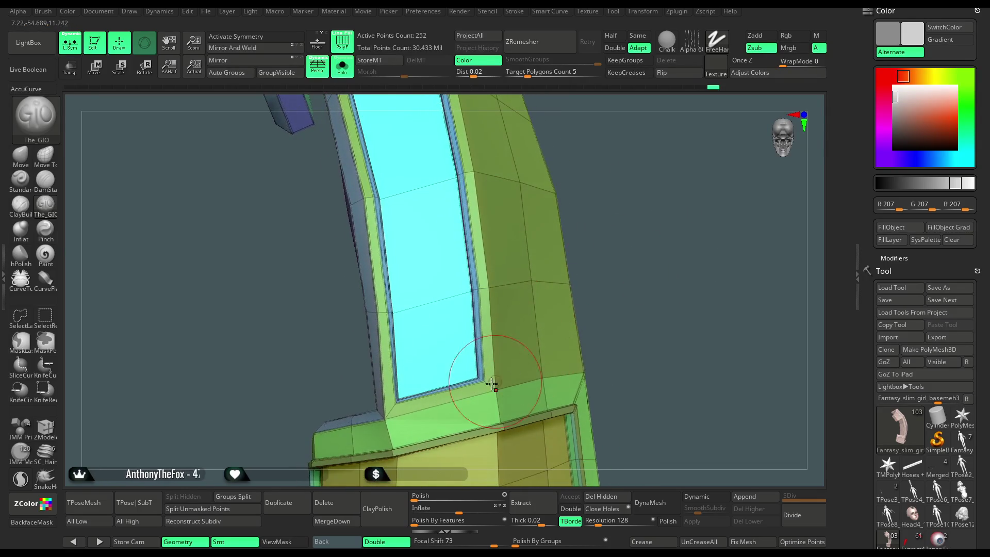
# - With ZModeler, set the edge action to Crease with EdgeLoop Complete and crease the window-frame edges
pyautogui.click(46, 431)
pyautogui.press('space')
pyautogui.click(484, 386)
pyautogui.scroll(3, 652, 280)
pyautogui.moveTo(651, 280)
pyautogui.mouseDown()
pyautogui.moveTo(663, 256)
pyautogui.moveTo(659, 340)
pyautogui.moveTo(663, 256)
pyautogui.moveTo(514, 330)
pyautogui.mouseUp()
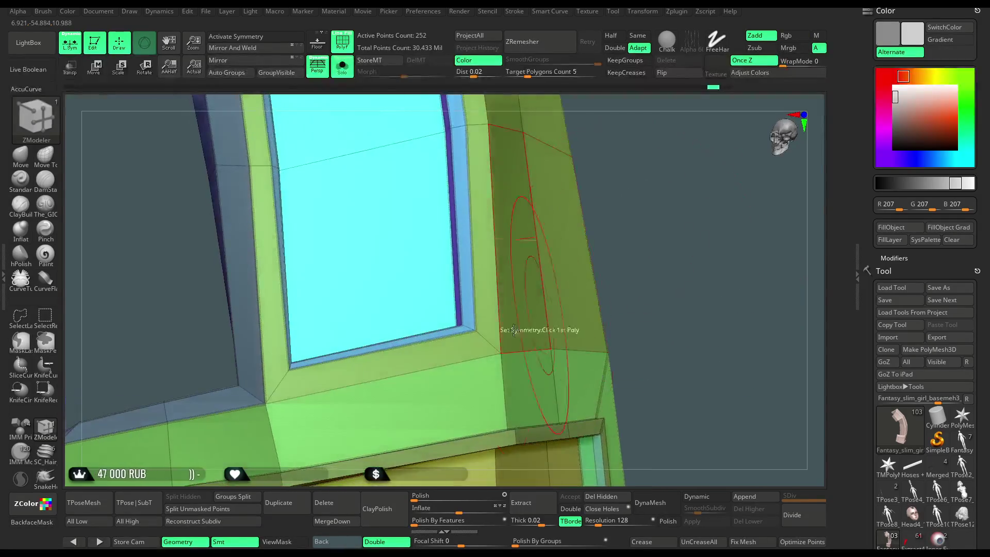
pyautogui.moveTo(428, 369); pyautogui.dragTo(614, 280)
pyautogui.press('space')
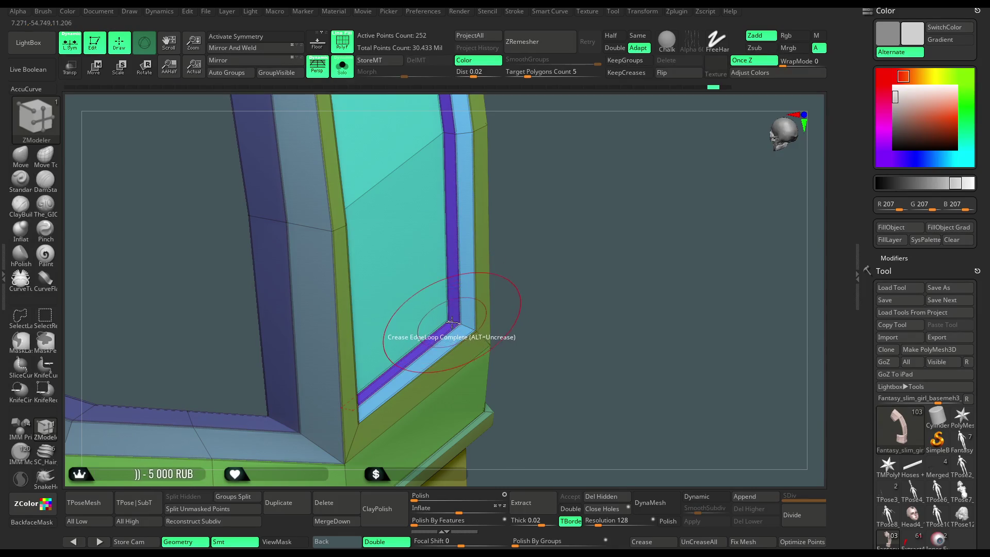
pyautogui.press('space')
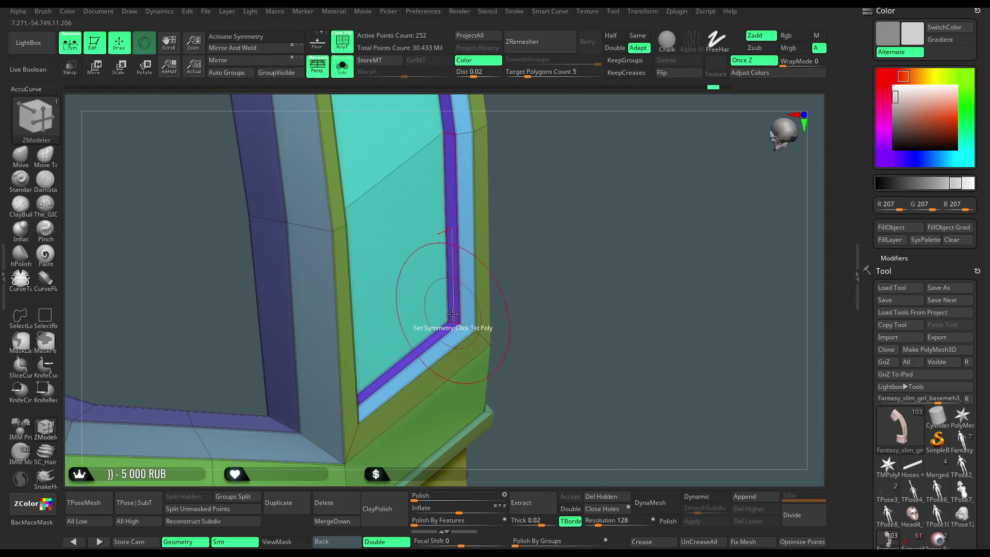
pyautogui.press('ctrl')
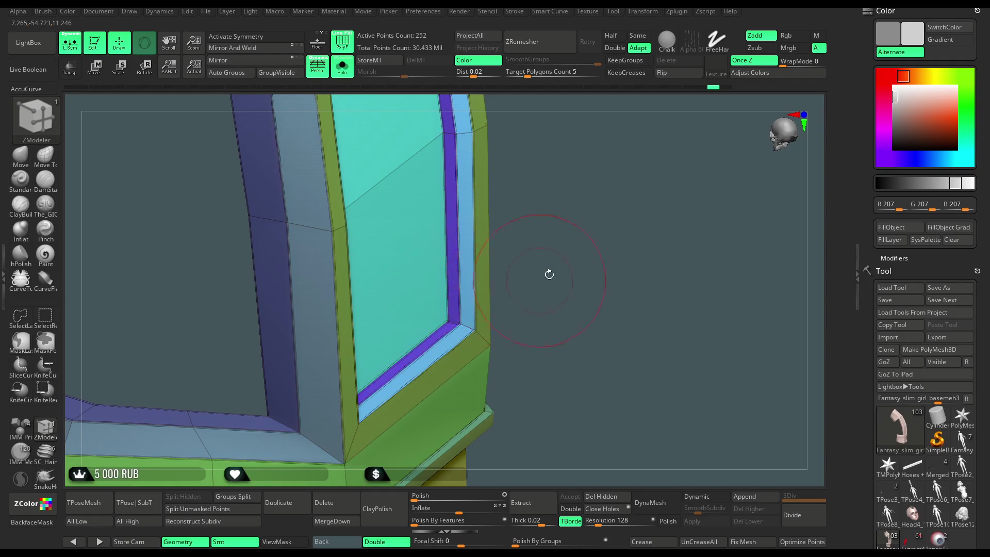
pyautogui.moveTo(459, 331); pyautogui.dragTo(371, 401, button='right')
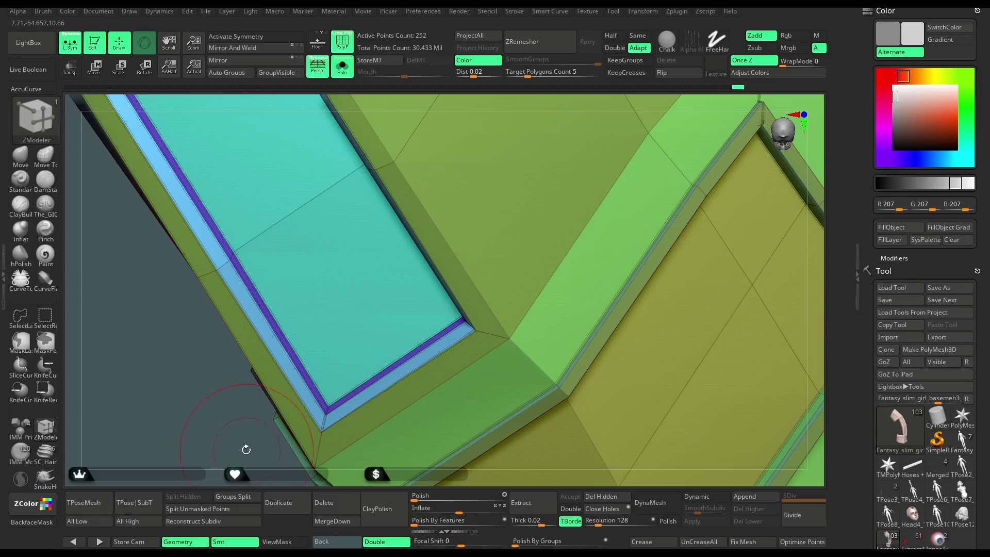
pyautogui.moveTo(246, 450); pyautogui.dragTo(343, 344)
# - Toggle Dynamic subdivision on and off to check the window edges stay crisp
pyautogui.click(694, 498)
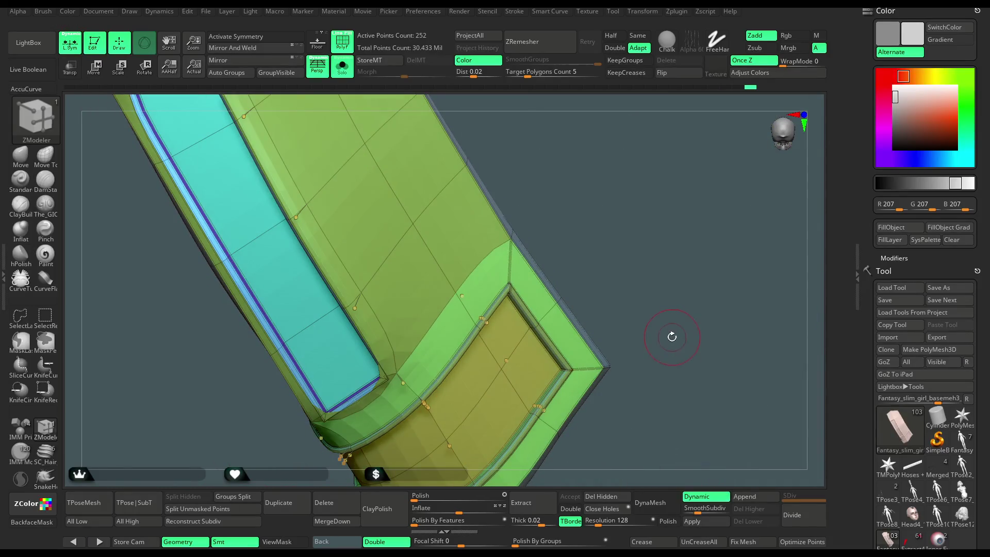
pyautogui.moveTo(669, 335); pyautogui.dragTo(671, 306)
pyautogui.click(699, 498)
pyautogui.moveTo(732, 273)
pyautogui.mouseDown()
pyautogui.moveTo(714, 221)
pyautogui.moveTo(653, 227)
pyautogui.mouseUp()
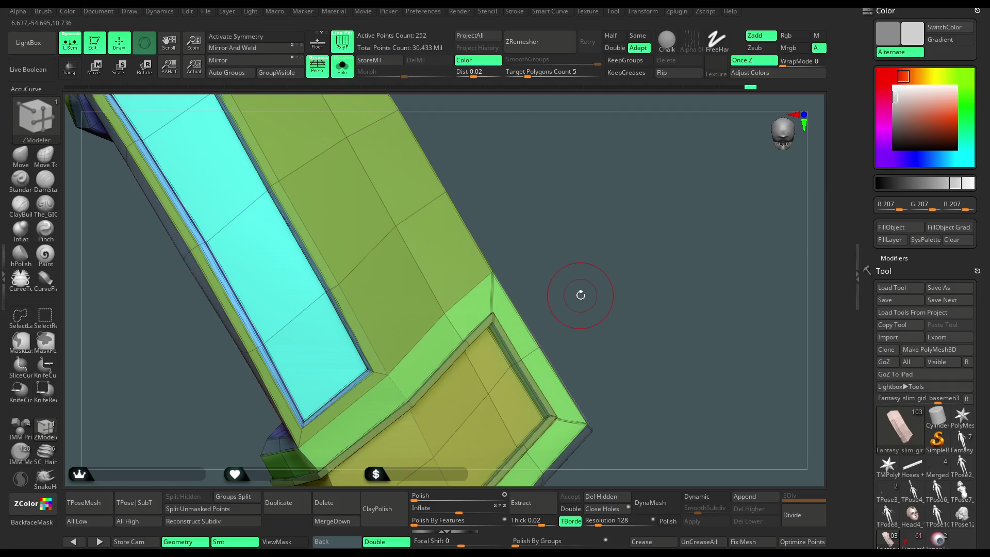
pyautogui.press('ctrl')
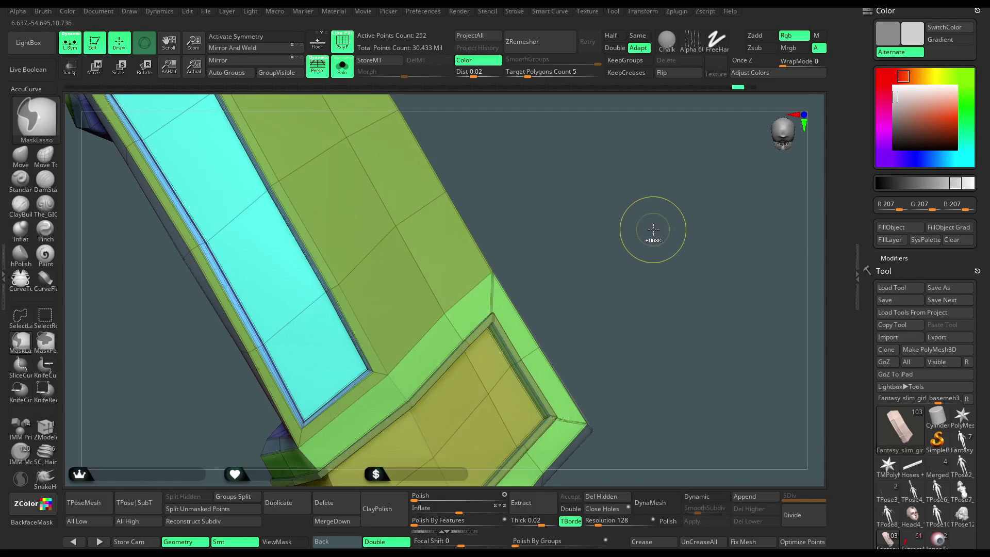
pyautogui.moveTo(644, 235)
pyautogui.mouseDown()
pyautogui.moveTo(613, 242)
pyautogui.moveTo(654, 265)
pyautogui.mouseUp()
pyautogui.press('ctrl')
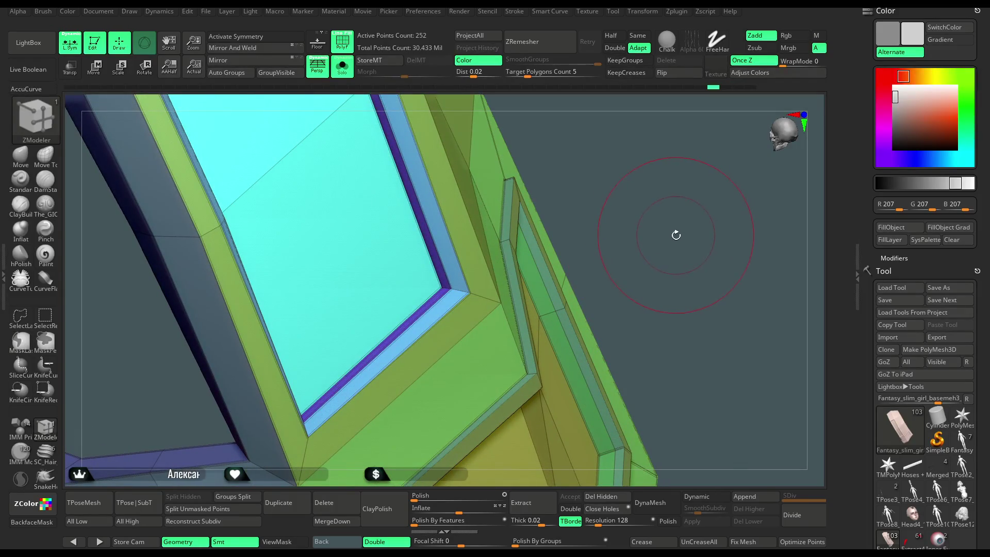
# - Preview the earpiece with Dynamic subdivision from several angles, checking the arch's edges
pyautogui.click(705, 498)
pyautogui.moveTo(679, 370)
pyautogui.mouseDown()
pyautogui.moveTo(592, 230)
pyautogui.moveTo(555, 256)
pyautogui.moveTo(579, 234)
pyautogui.moveTo(587, 234)
pyautogui.moveTo(637, 452)
pyautogui.mouseUp()
pyautogui.click(696, 498)
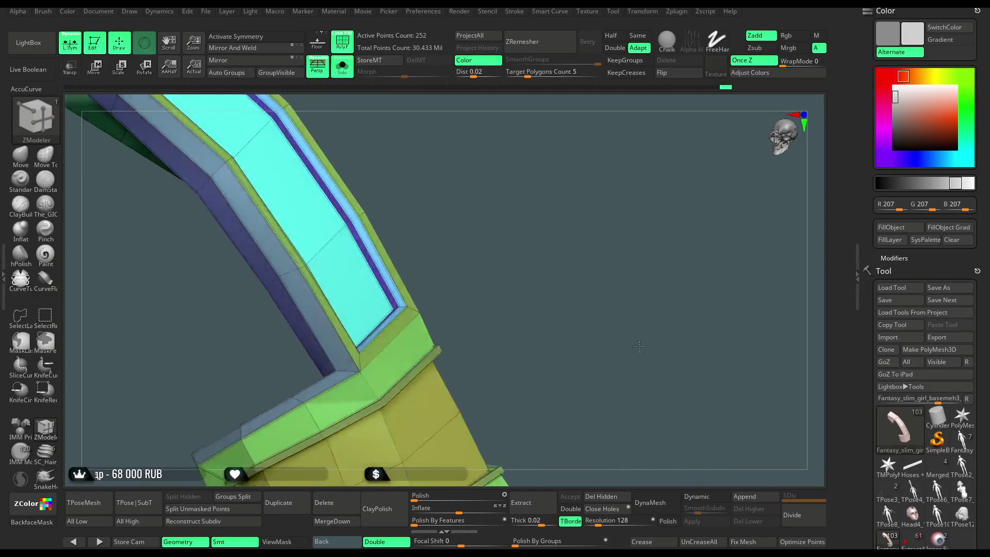
pyautogui.moveTo(631, 368); pyautogui.dragTo(635, 366)
pyautogui.moveTo(351, 383)
pyautogui.mouseDown()
pyautogui.moveTo(572, 233)
pyautogui.moveTo(630, 287)
pyautogui.moveTo(619, 256)
pyautogui.mouseUp()
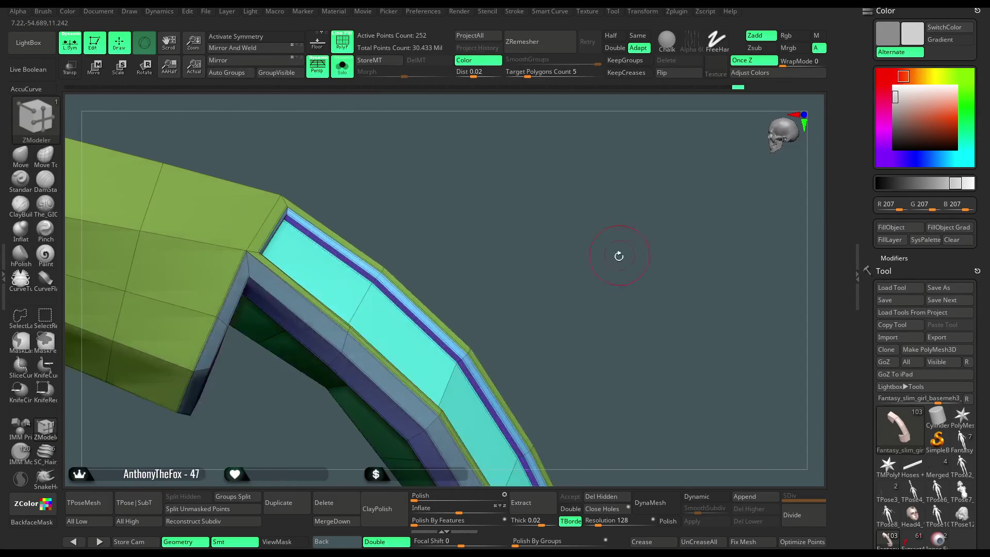
pyautogui.moveTo(344, 195); pyautogui.dragTo(293, 221)
pyautogui.moveTo(250, 292); pyautogui.dragTo(634, 464)
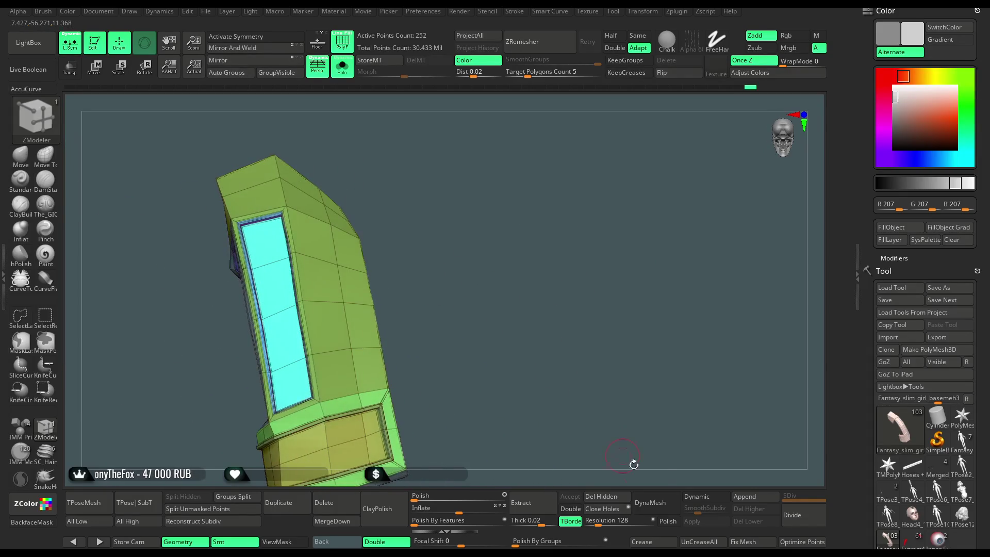
pyautogui.click(699, 498)
pyautogui.moveTo(520, 360); pyautogui.dragTo(561, 233)
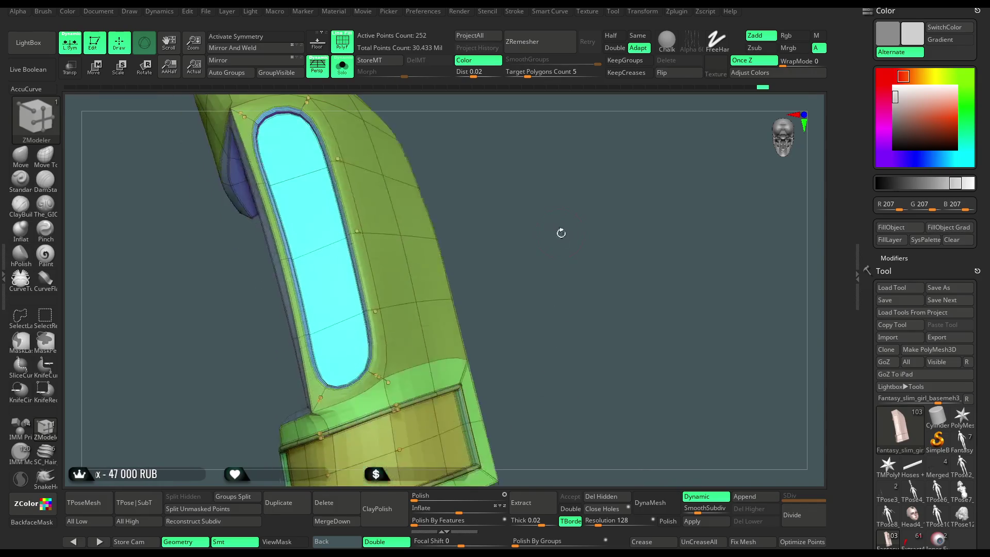
pyautogui.moveTo(502, 312); pyautogui.dragTo(464, 342)
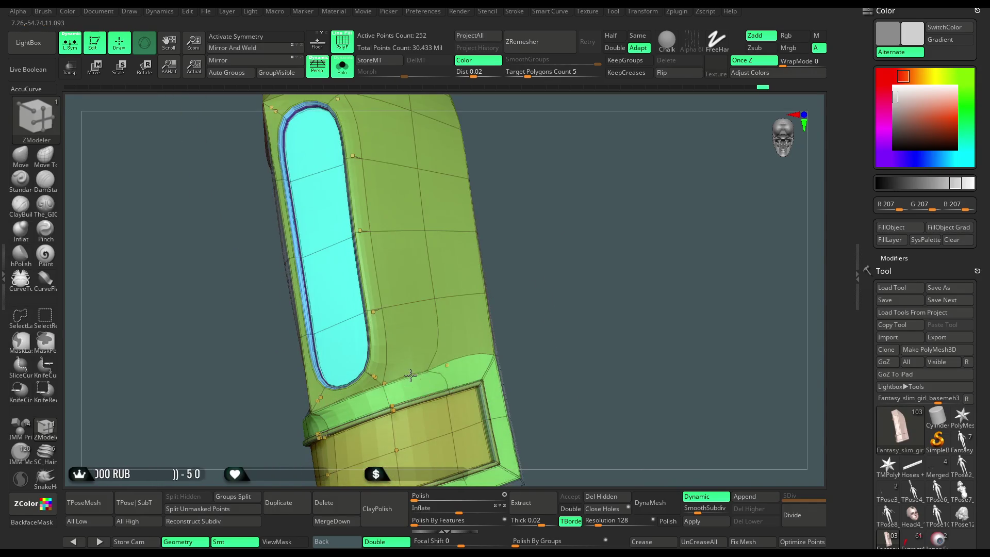
pyautogui.moveTo(565, 325)
pyautogui.mouseDown()
pyautogui.moveTo(591, 258)
pyautogui.moveTo(578, 340)
pyautogui.mouseUp()
pyautogui.moveTo(536, 220)
pyautogui.mouseDown()
pyautogui.moveTo(549, 283)
pyautogui.moveTo(552, 274)
pyautogui.moveTo(464, 335)
pyautogui.mouseUp()
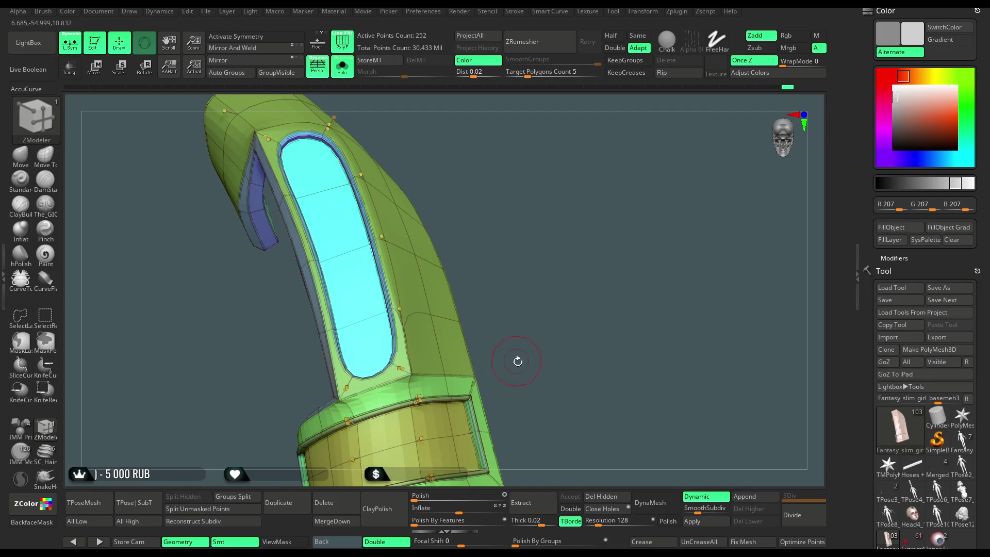
# - Set the crease target to EdgeLoop Complete and inspect the earpiece's lower base
pyautogui.press('space')
pyautogui.click(318, 503)
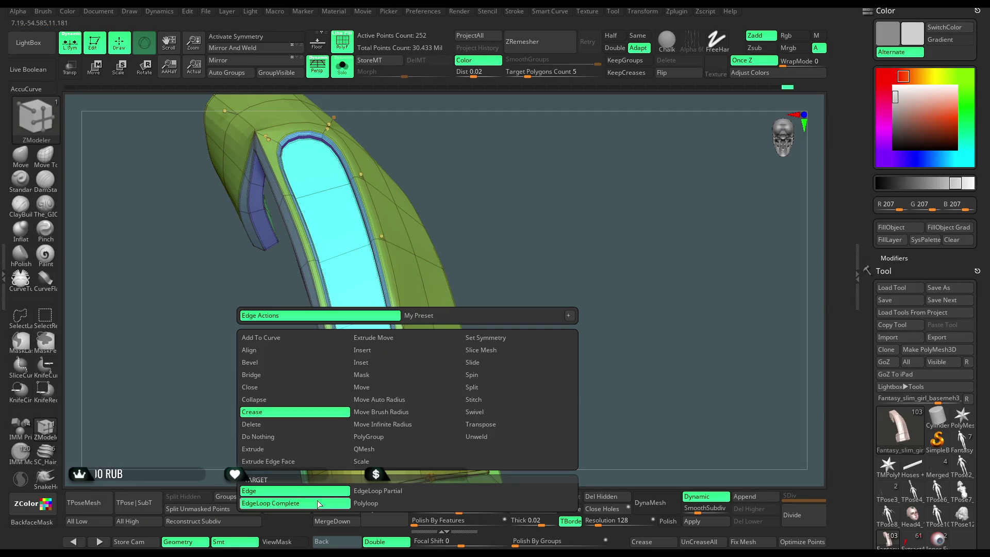
pyautogui.moveTo(540, 307); pyautogui.dragTo(577, 245)
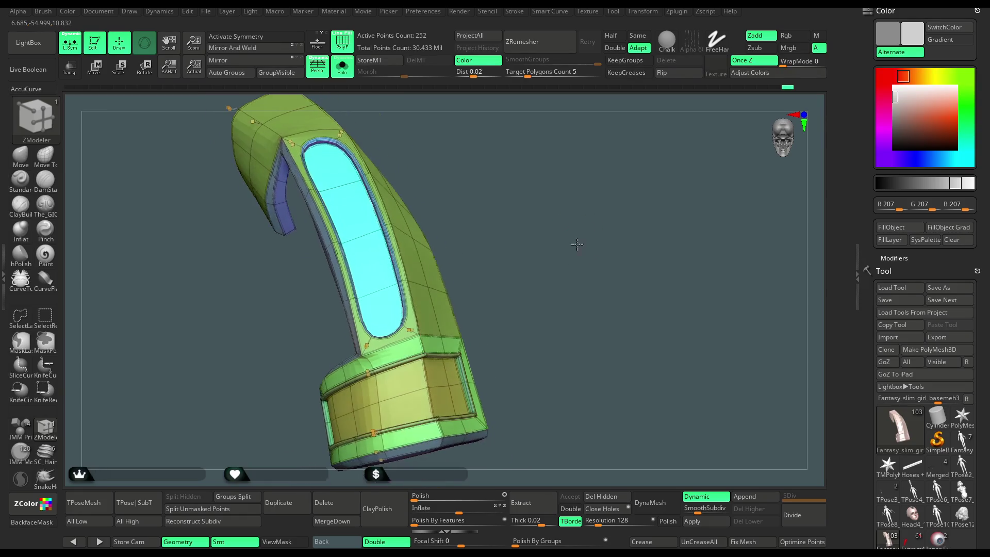
pyautogui.moveTo(523, 304)
pyautogui.mouseDown()
pyautogui.moveTo(512, 283)
pyautogui.moveTo(593, 194)
pyautogui.moveTo(592, 247)
pyautogui.moveTo(576, 261)
pyautogui.moveTo(576, 342)
pyautogui.moveTo(567, 330)
pyautogui.mouseUp()
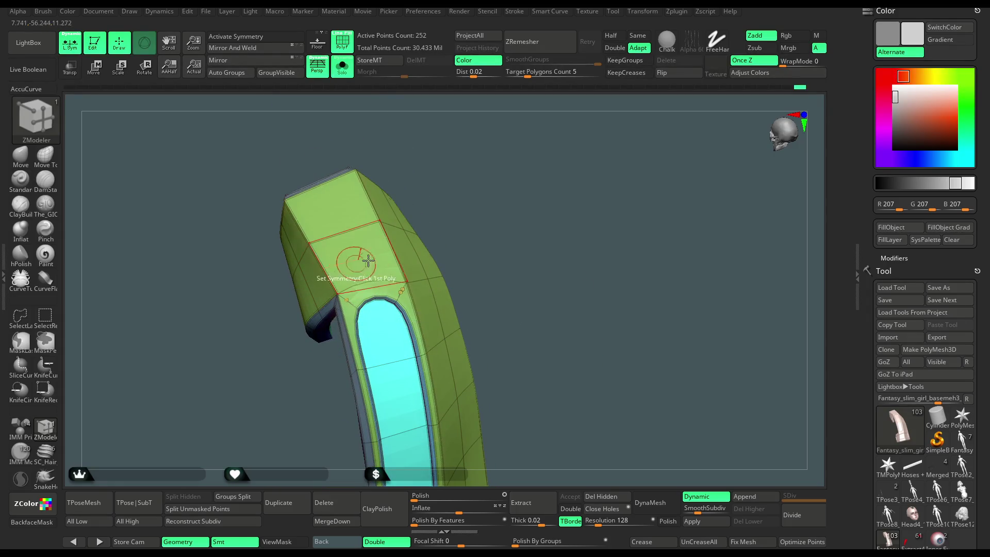
pyautogui.moveTo(500, 239)
pyautogui.mouseDown()
pyautogui.moveTo(471, 180)
pyautogui.moveTo(477, 201)
pyautogui.moveTo(497, 180)
pyautogui.mouseUp()
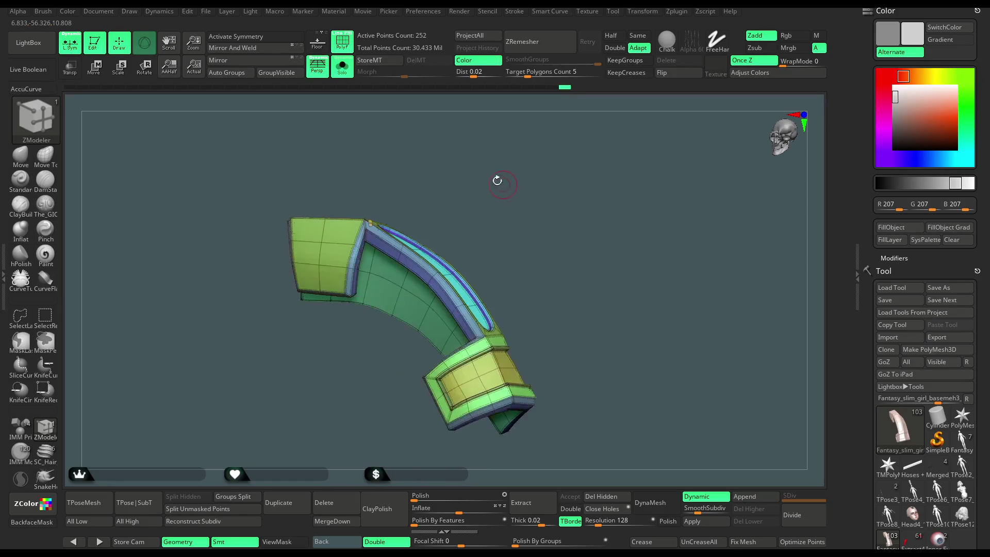
# - Turn Solo off and zoom out to see the earpiece amid the head and hair
pyautogui.click(342, 67)
pyautogui.moveTo(606, 105)
pyautogui.mouseDown()
pyautogui.moveTo(627, 131)
pyautogui.moveTo(640, 115)
pyautogui.moveTo(572, 187)
pyautogui.mouseUp()
pyautogui.moveTo(416, 479); pyautogui.dragTo(479, 164)
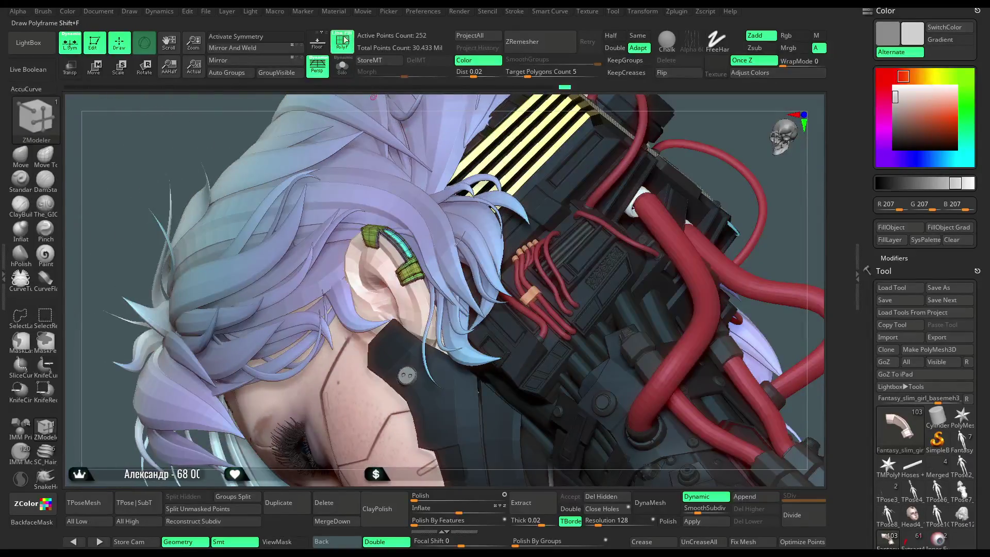
# - Set the main colour to dark grey and the secondary to near-white, then view the head in profile
pyautogui.moveTo(905, 120); pyautogui.dragTo(888, 131)
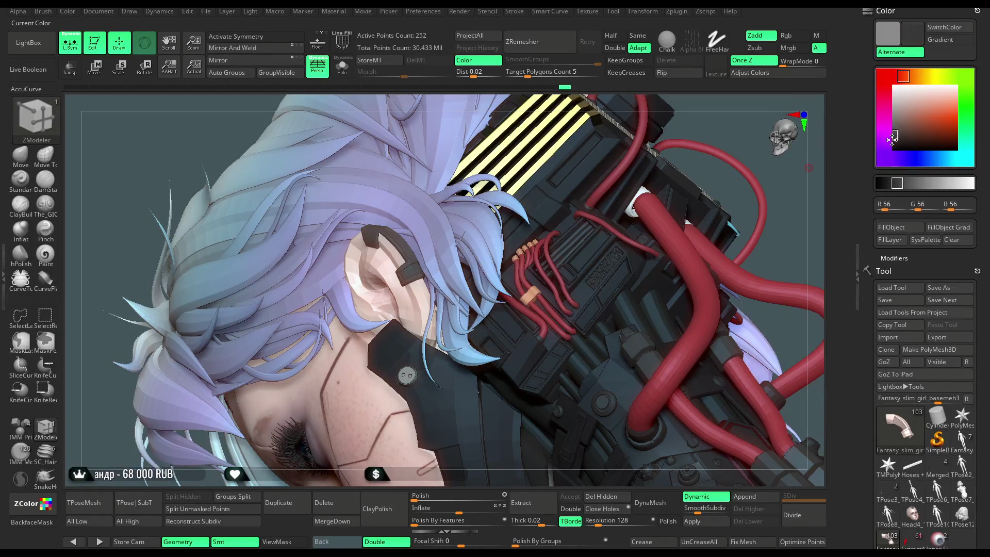
pyautogui.moveTo(897, 136); pyautogui.dragTo(882, 89)
pyautogui.moveTo(725, 161); pyautogui.dragTo(701, 190, button='right')
pyautogui.moveTo(687, 147)
pyautogui.mouseDown(button='right')
pyautogui.moveTo(668, 247)
pyautogui.moveTo(732, 234)
pyautogui.moveTo(744, 197)
pyautogui.moveTo(678, 256)
pyautogui.moveTo(648, 229)
pyautogui.moveTo(652, 258)
pyautogui.moveTo(647, 234)
pyautogui.moveTo(659, 236)
pyautogui.moveTo(637, 247)
pyautogui.moveTo(655, 287)
pyautogui.moveTo(727, 237)
pyautogui.moveTo(732, 259)
pyautogui.moveTo(753, 204)
pyautogui.mouseUp(button='right')
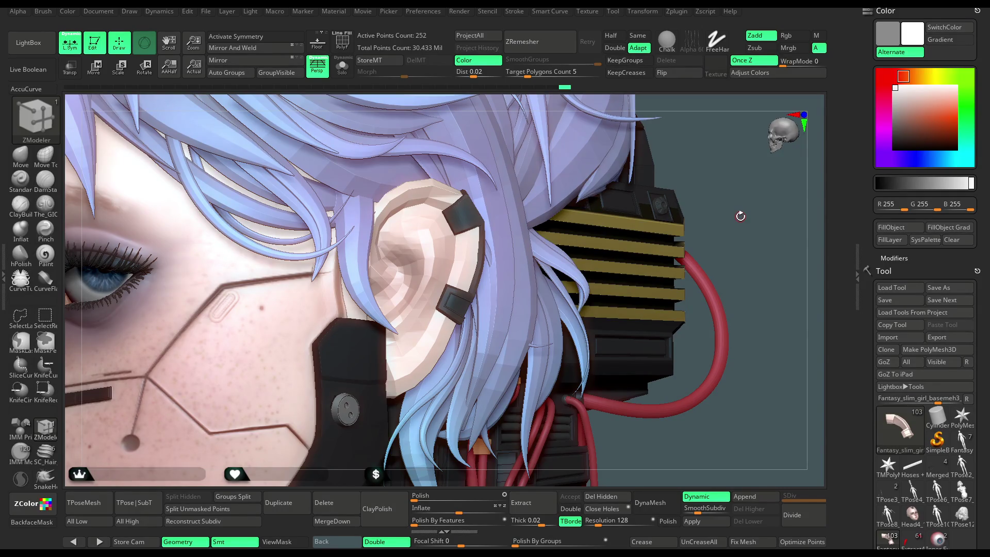
# - Insert an IMM PolySphere onto the ear, solo it with the earpiece, and show polygroups
pyautogui.click(21, 426)
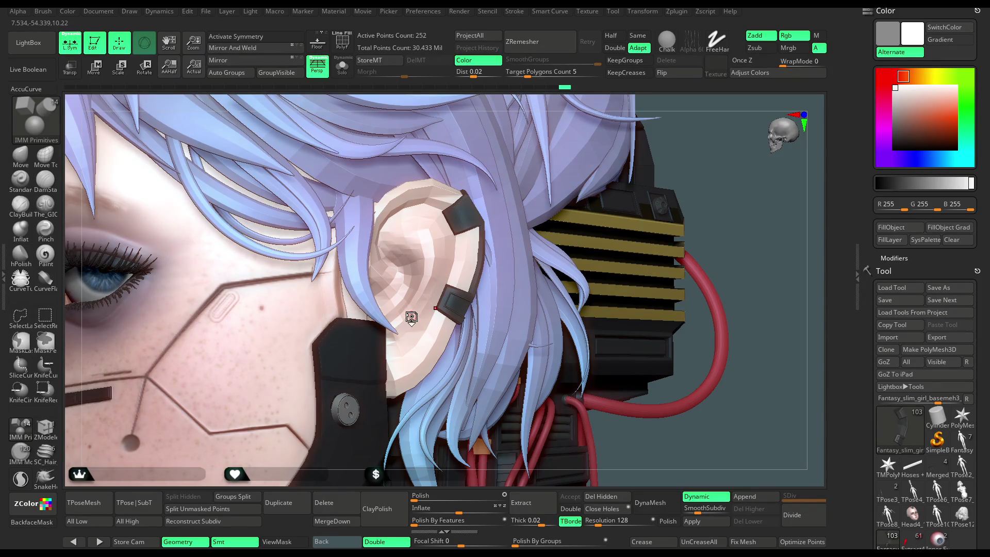
pyautogui.press('m')
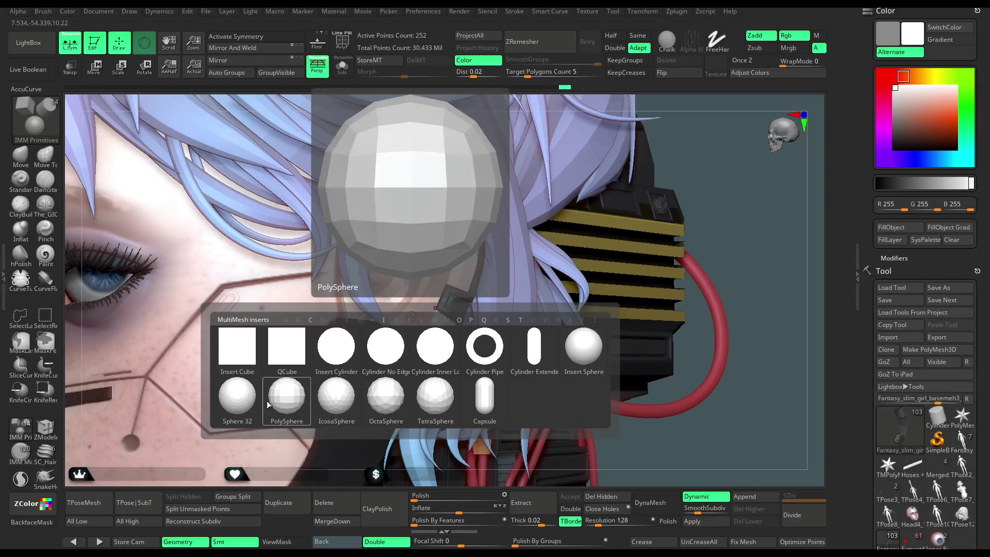
pyautogui.moveTo(396, 284); pyautogui.dragTo(421, 319)
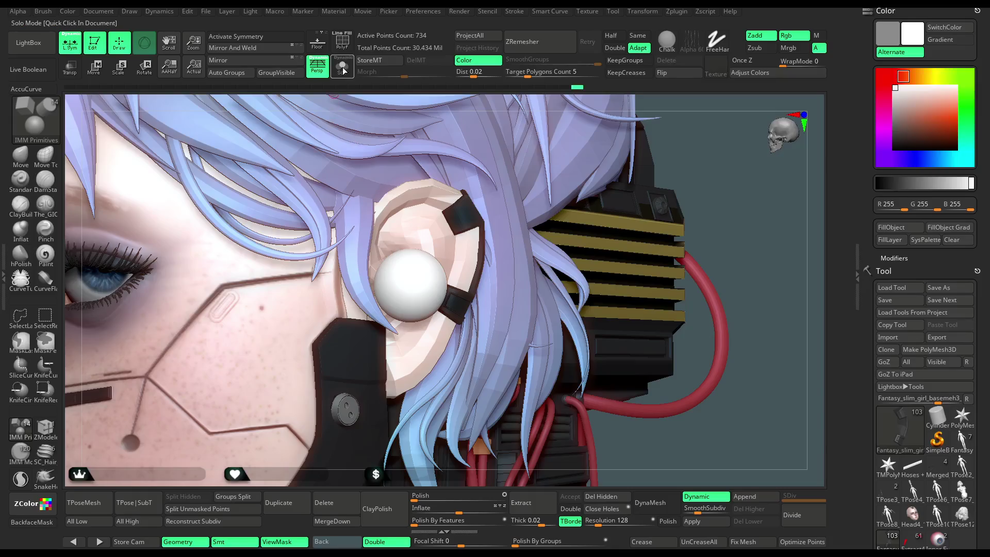
pyautogui.click(343, 71)
pyautogui.moveTo(609, 208)
pyautogui.mouseDown()
pyautogui.moveTo(614, 217)
pyautogui.moveTo(381, 114)
pyautogui.moveTo(634, 364)
pyautogui.moveTo(660, 357)
pyautogui.mouseUp()
pyautogui.hotkey('shift', 'f')
# - Turn off Dynamic subdiv, select the Move brush, and turn Solo off
pyautogui.click(704, 499)
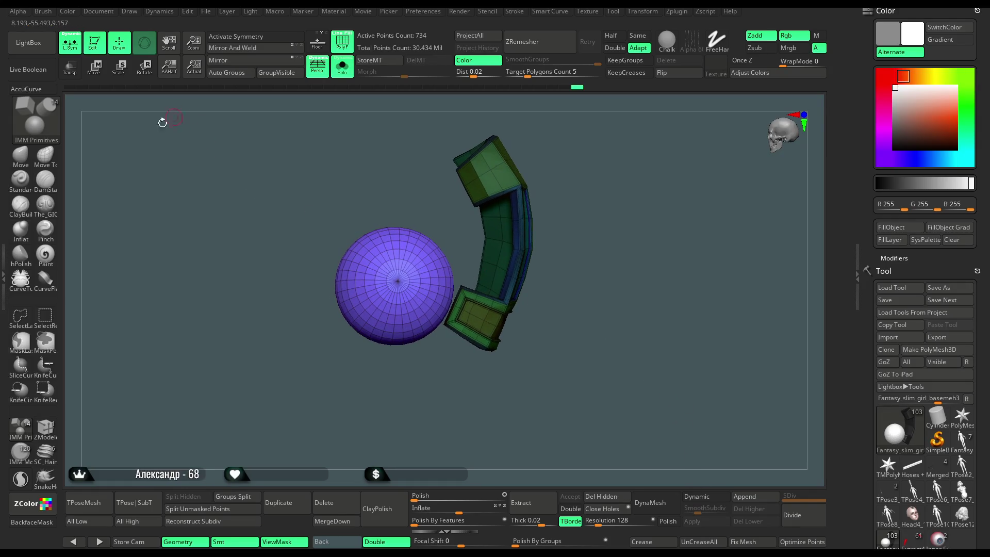
pyautogui.click(29, 165)
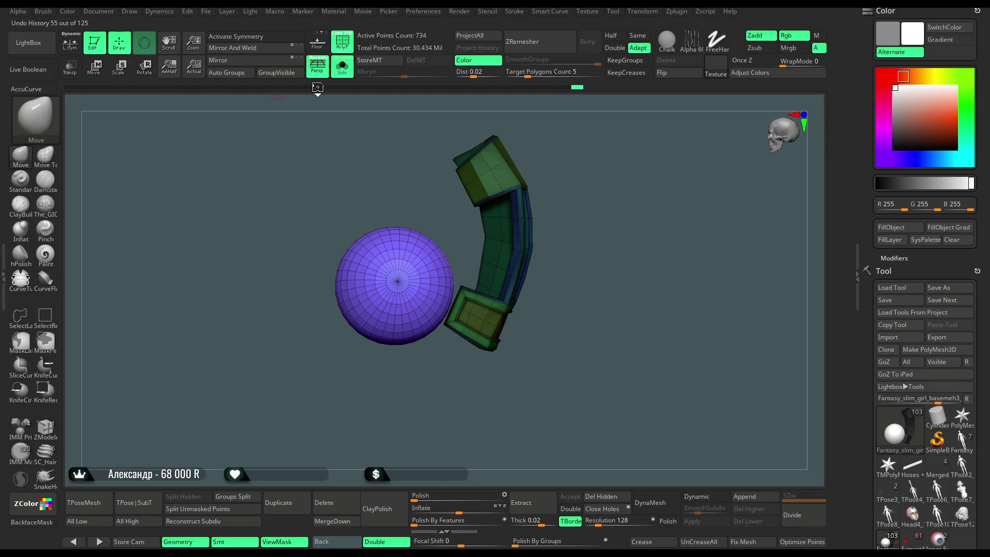
pyautogui.click(342, 66)
pyautogui.press('space')
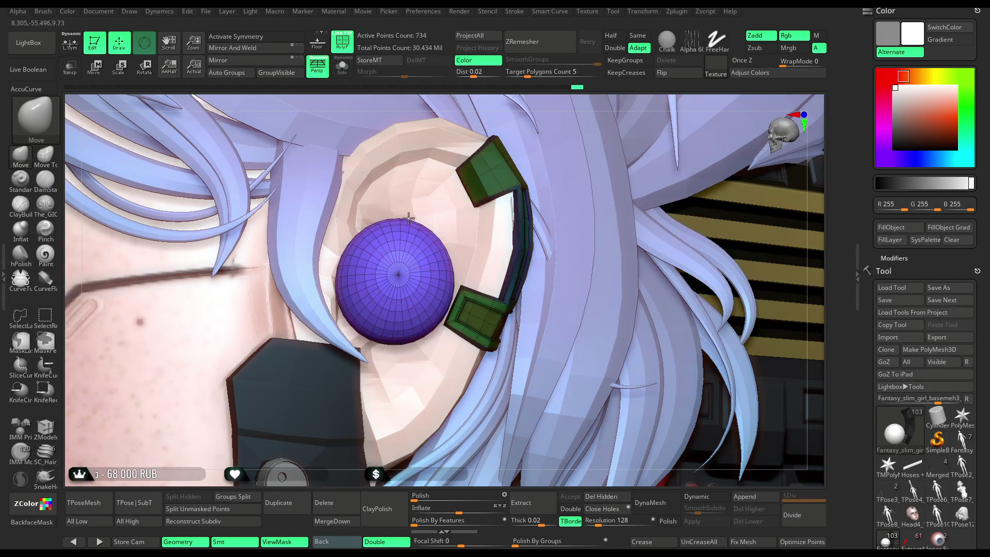
# - Push the sphere's left side inward, then rotate to view the ear side-on
pyautogui.moveTo(336, 289); pyautogui.dragTo(356, 286)
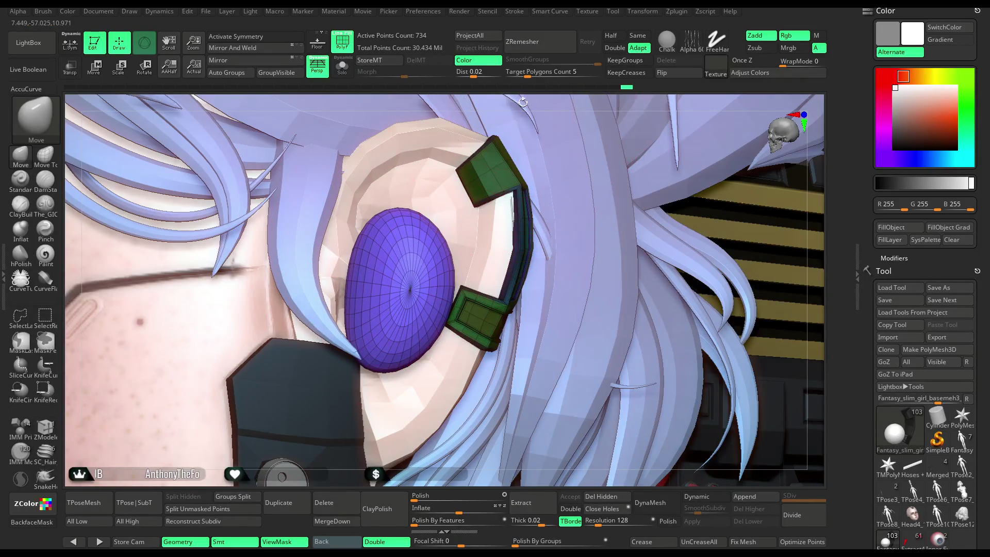
pyautogui.moveTo(436, 256); pyautogui.dragTo(424, 256, button='right')
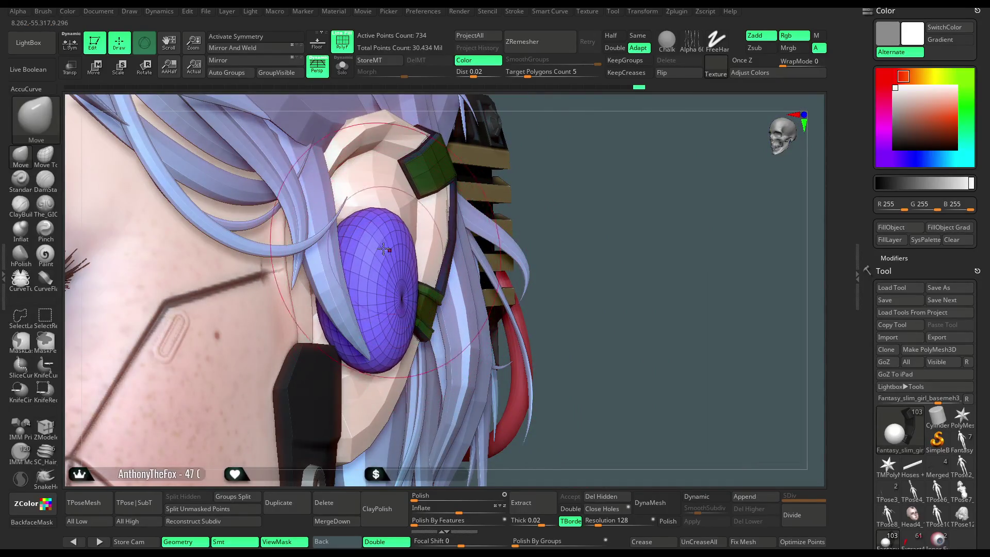
pyautogui.moveTo(365, 216)
pyautogui.mouseDown(button='right')
pyautogui.moveTo(454, 288)
pyautogui.moveTo(427, 316)
pyautogui.mouseUp(button='right')
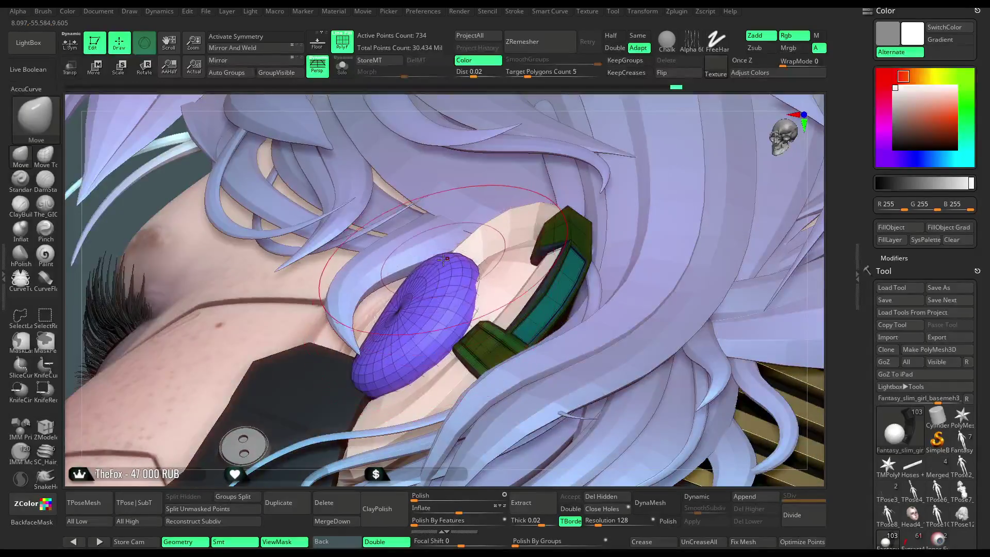
pyautogui.moveTo(540, 107); pyautogui.dragTo(379, 311, button='right')
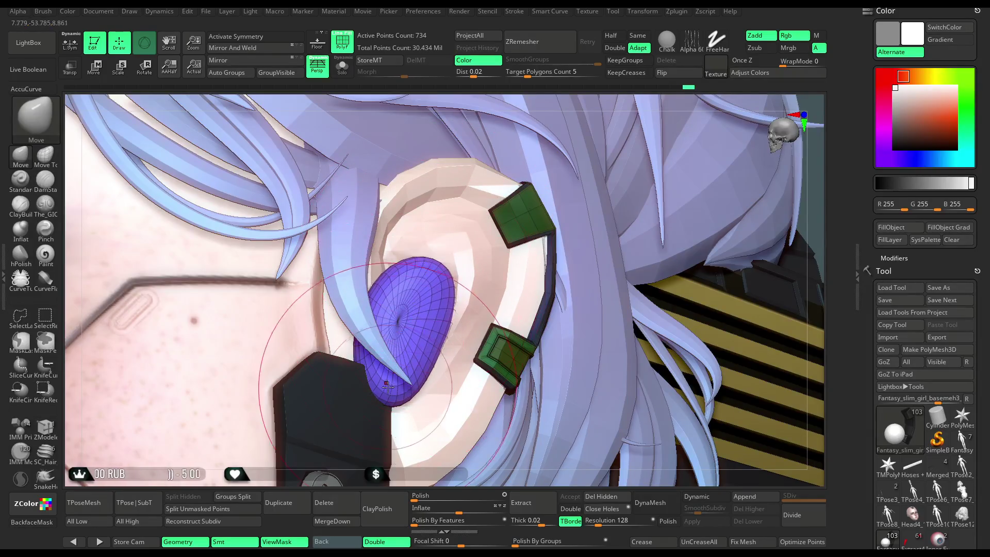
pyautogui.moveTo(477, 182); pyautogui.dragTo(419, 321, button='right')
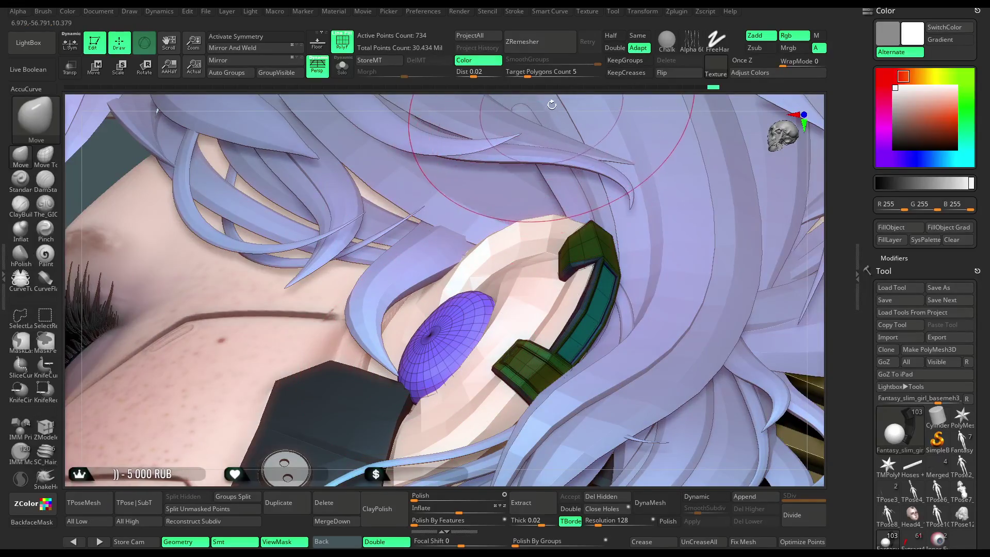
pyautogui.moveTo(494, 211); pyautogui.dragTo(467, 301, button='right')
# - Shrink the Move brush and pull the sphere's top into a pointed teardrop in the ear hollow
pyautogui.press('space')
pyautogui.moveTo(436, 293)
pyautogui.mouseDown()
pyautogui.moveTo(413, 292)
pyautogui.moveTo(447, 310)
pyautogui.mouseUp()
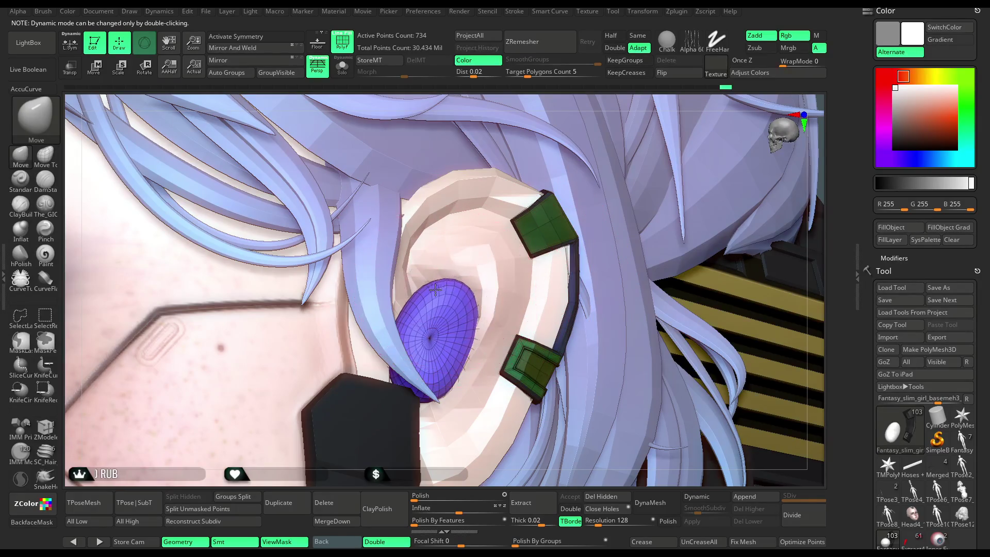
pyautogui.moveTo(422, 485)
pyautogui.mouseDown()
pyautogui.moveTo(386, 436)
pyautogui.moveTo(412, 402)
pyautogui.mouseUp()
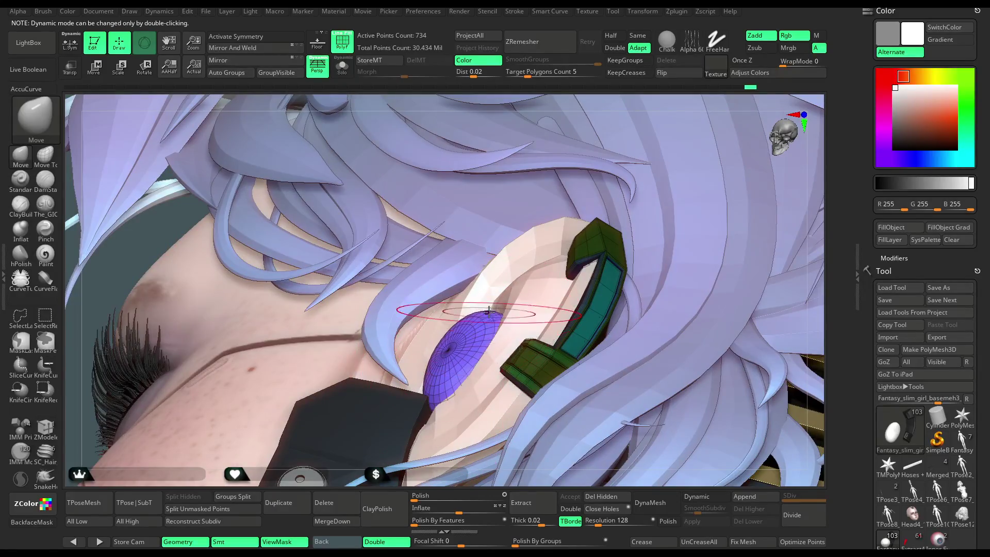
pyautogui.moveTo(573, 114); pyautogui.dragTo(474, 315)
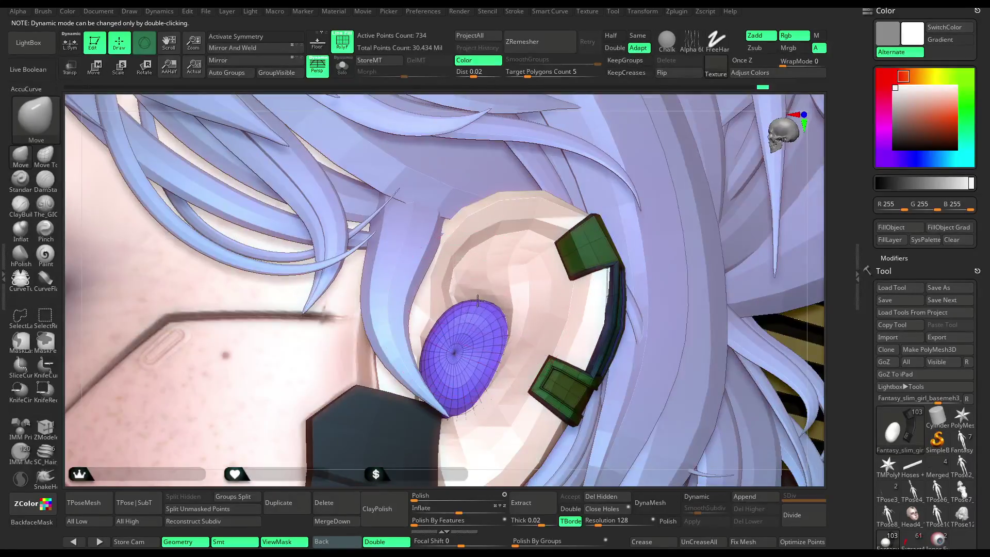
pyautogui.press('space')
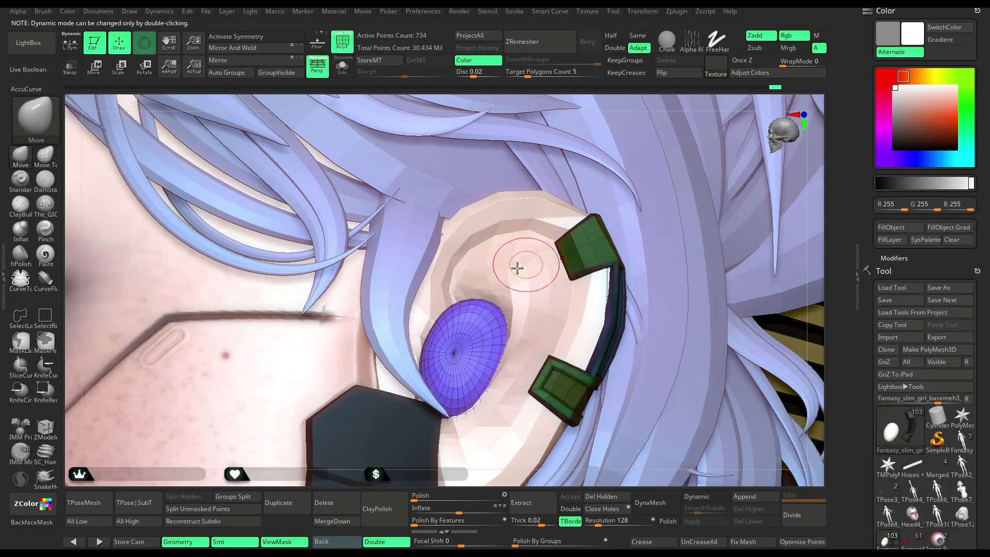
pyautogui.moveTo(458, 262); pyautogui.dragTo(476, 298)
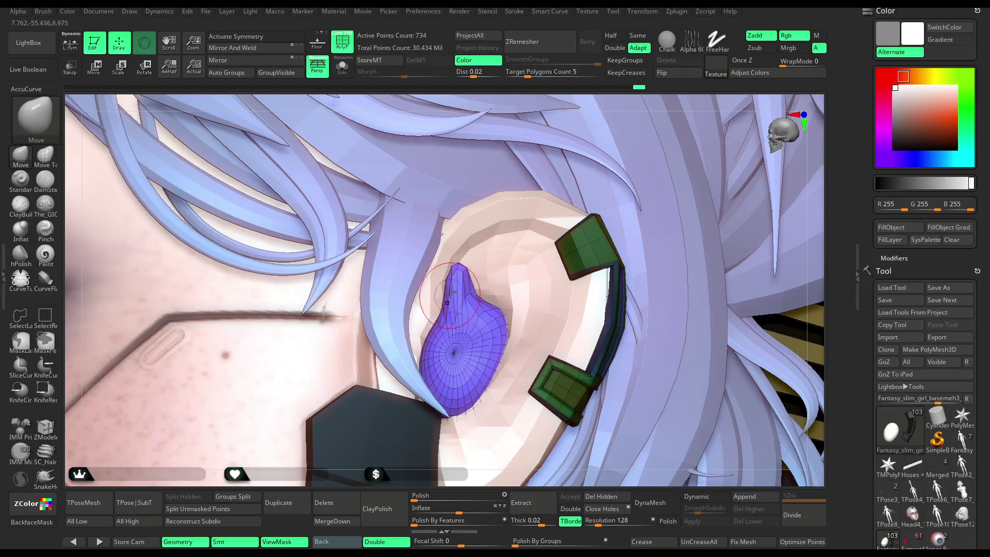
pyautogui.moveTo(564, 110); pyautogui.dragTo(495, 206, button='right')
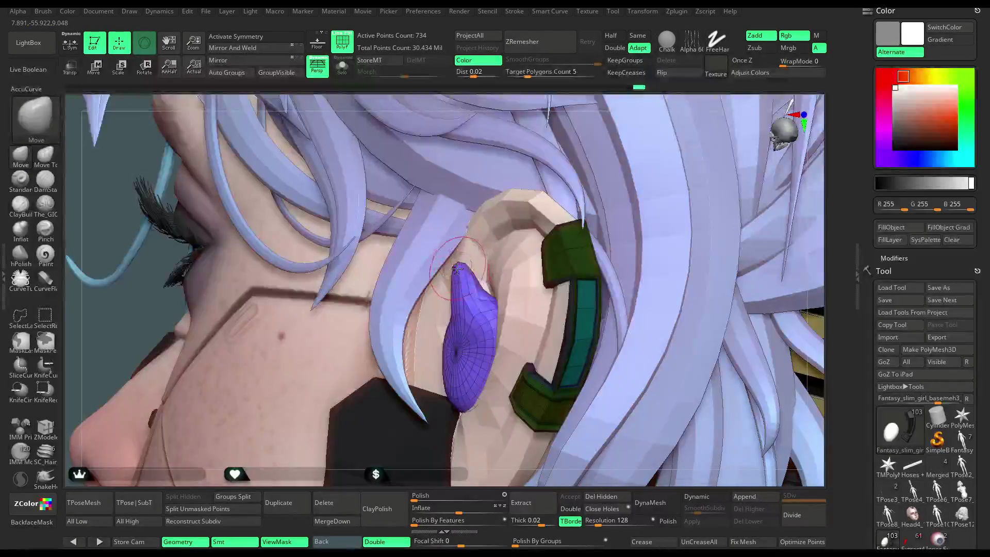
pyautogui.press('space')
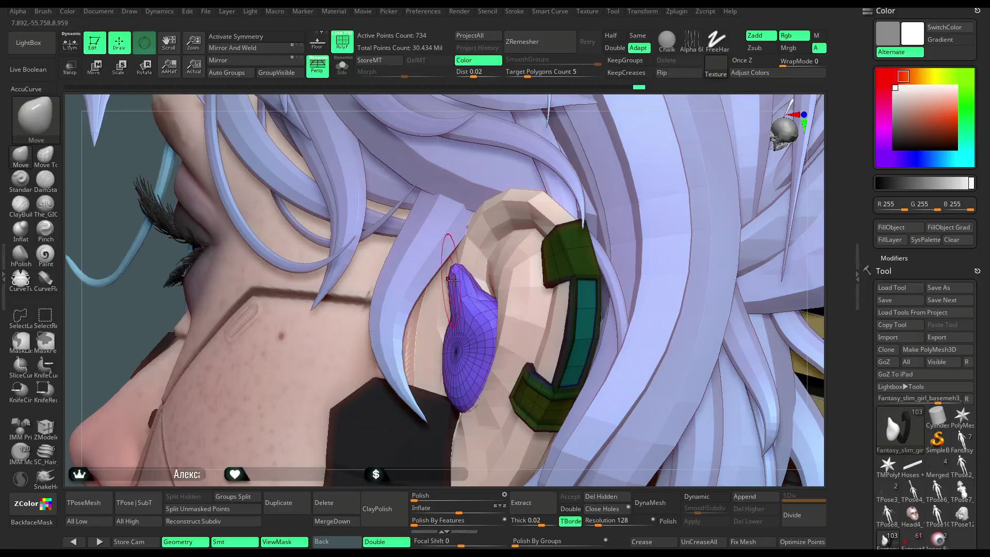
pyautogui.moveTo(567, 134); pyautogui.dragTo(531, 316, button='right')
pyautogui.press('space')
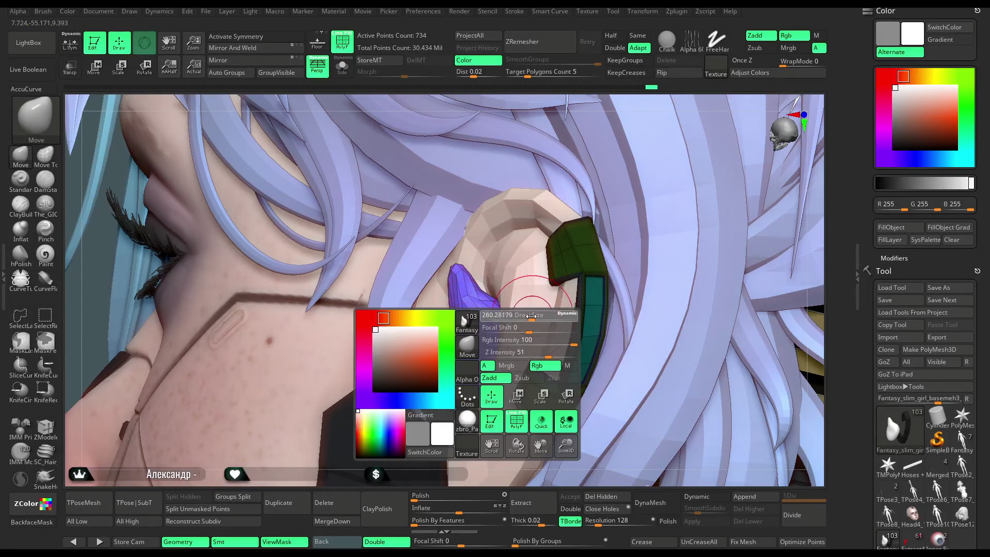
# - Pull the insert outward to fill the ear's hollow fold and fill the notch near its tip
pyautogui.moveTo(462, 337); pyautogui.dragTo(546, 349, button='right')
pyautogui.press('space')
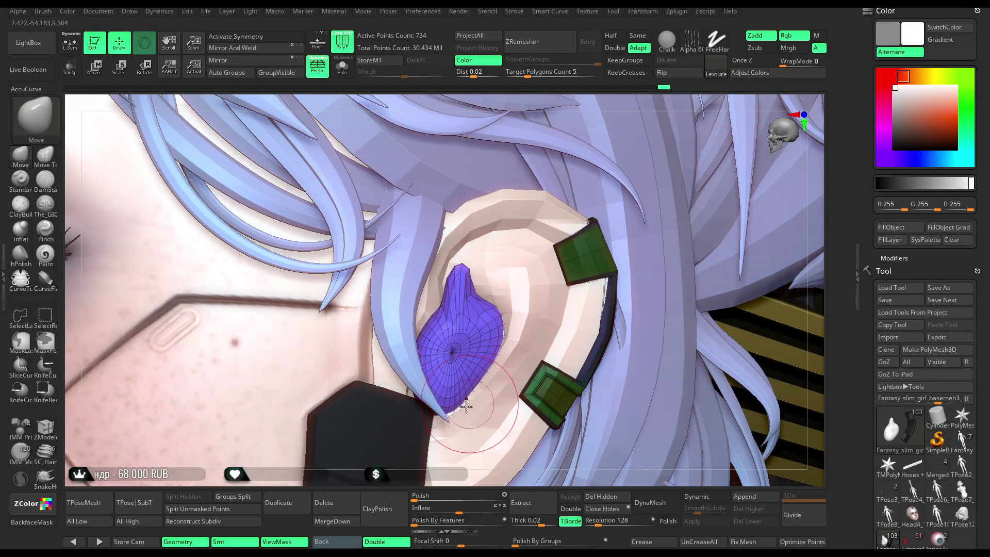
pyautogui.moveTo(457, 420); pyautogui.dragTo(448, 414, button='right')
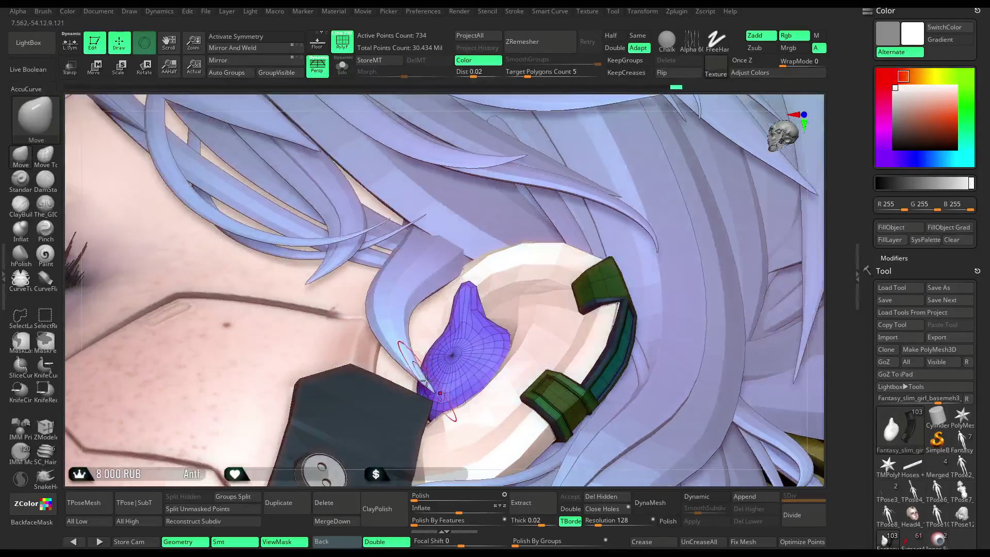
pyautogui.moveTo(450, 335); pyautogui.dragTo(461, 326, button='right')
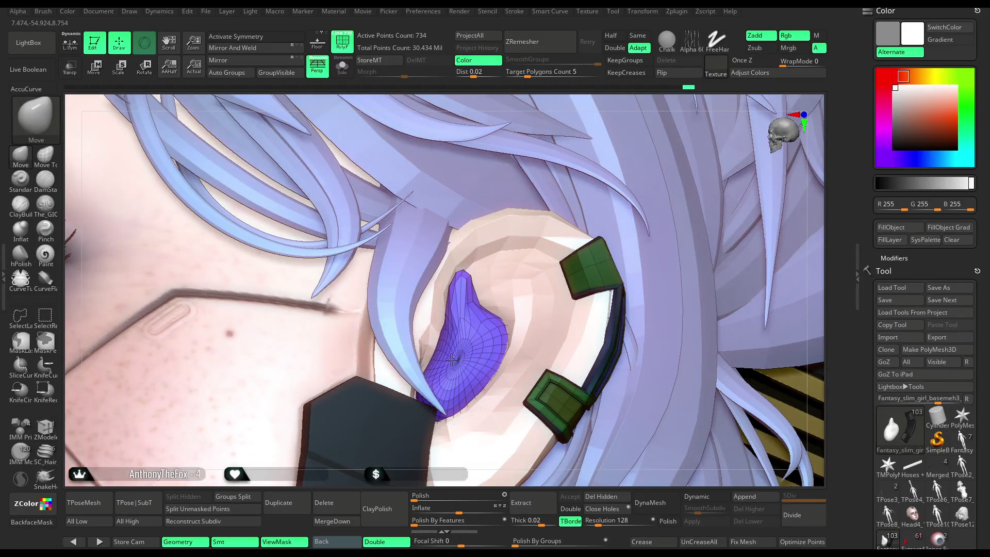
pyautogui.moveTo(472, 369); pyautogui.dragTo(442, 364)
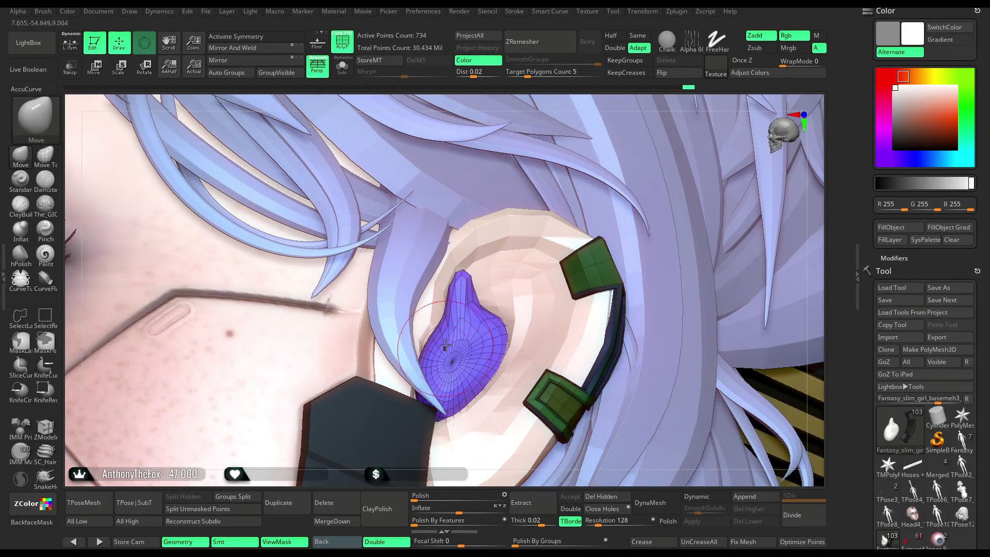
pyautogui.moveTo(623, 122); pyautogui.dragTo(510, 304, button='right')
pyautogui.moveTo(495, 313)
pyautogui.mouseDown()
pyautogui.moveTo(472, 253)
pyautogui.moveTo(475, 279)
pyautogui.moveTo(455, 276)
pyautogui.moveTo(449, 319)
pyautogui.moveTo(463, 372)
pyautogui.moveTo(487, 382)
pyautogui.moveTo(498, 367)
pyautogui.mouseUp()
# - Refine the insert's tip shape and lift its left edge
pyautogui.moveTo(462, 453); pyautogui.dragTo(432, 425, button='right')
pyautogui.moveTo(432, 425); pyautogui.dragTo(439, 444)
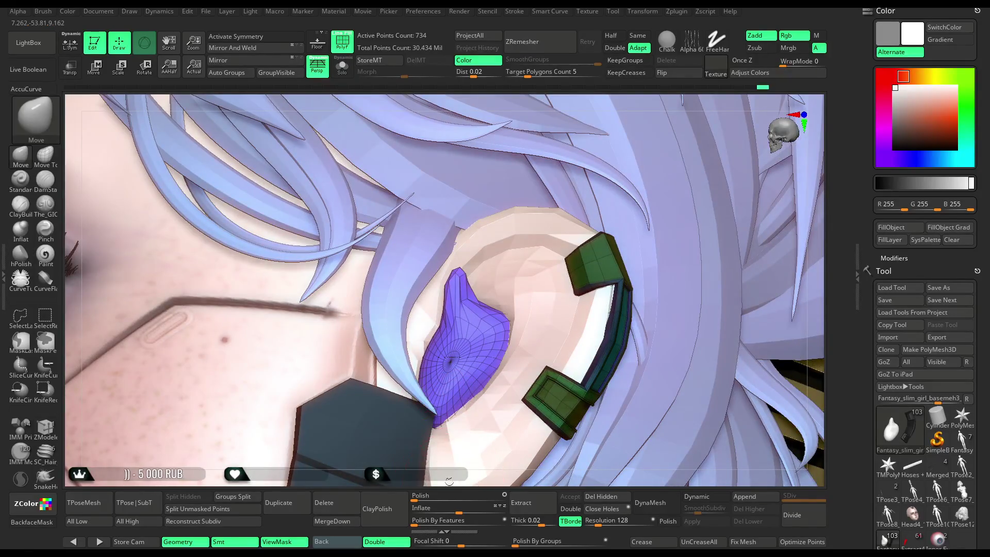
pyautogui.moveTo(438, 444); pyautogui.dragTo(442, 416, button='right')
pyautogui.moveTo(440, 364); pyautogui.dragTo(458, 281)
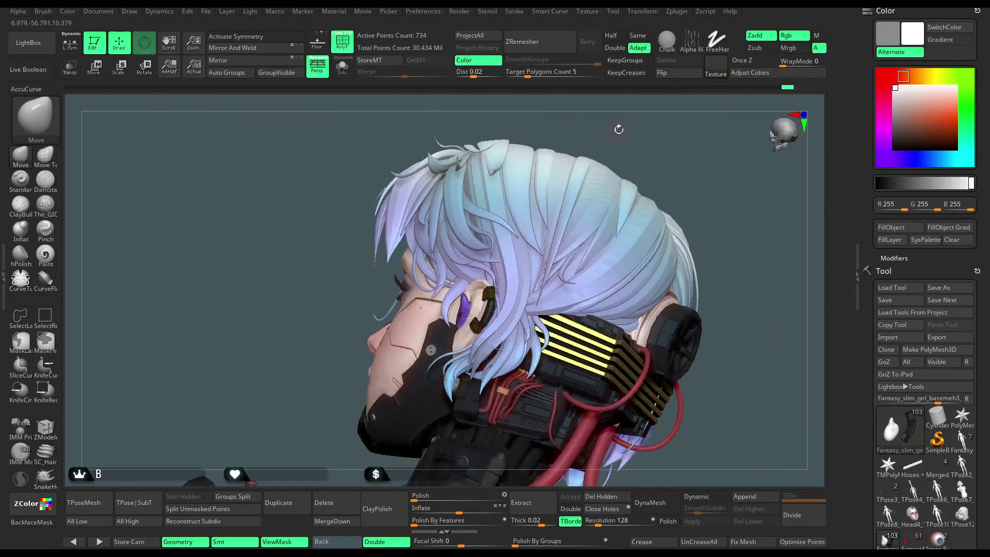
# - Sample the earpiece's near-black colour with C and fill the earplug insert with it
pyautogui.moveTo(897, 115); pyautogui.dragTo(888, 128)
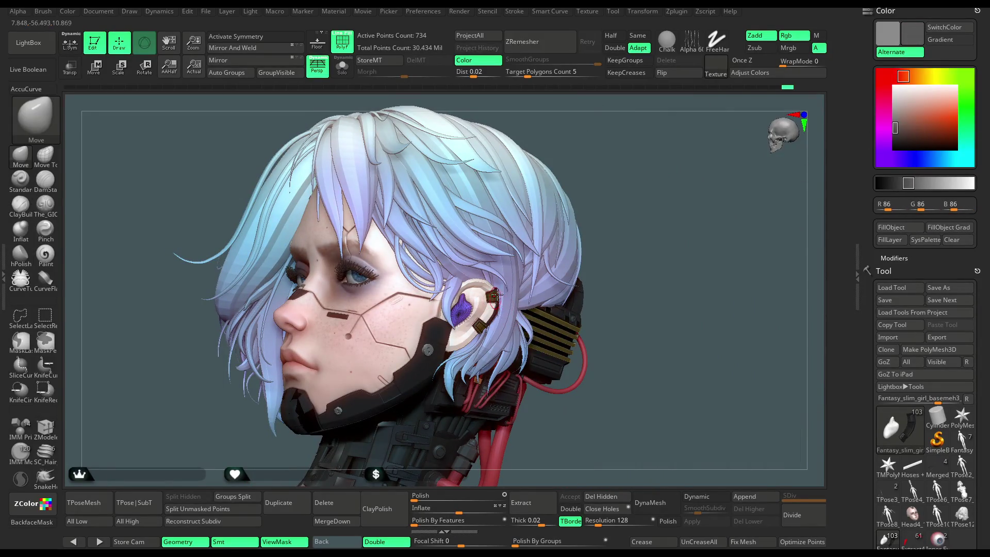
pyautogui.scroll(5, 498, 295)
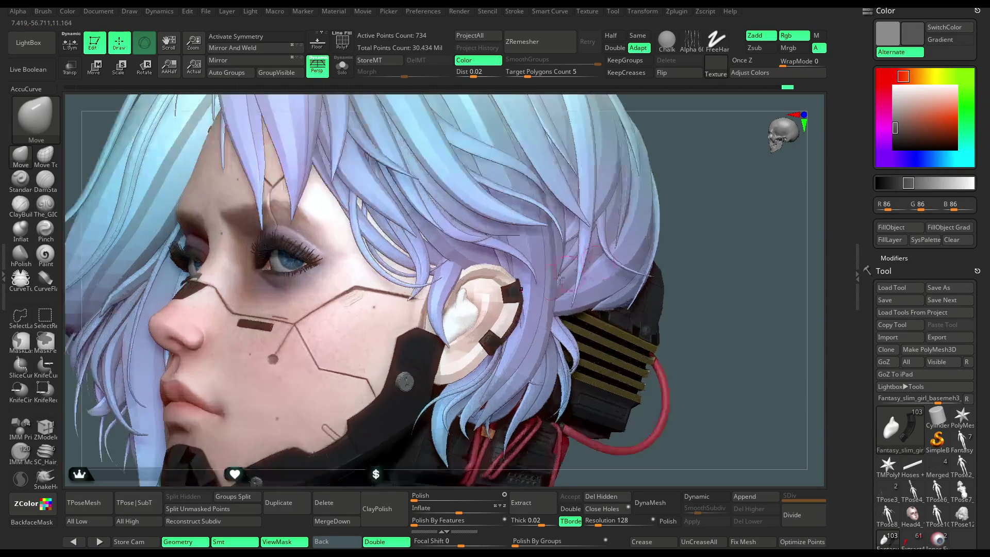
pyautogui.press('c')
pyautogui.click(891, 227)
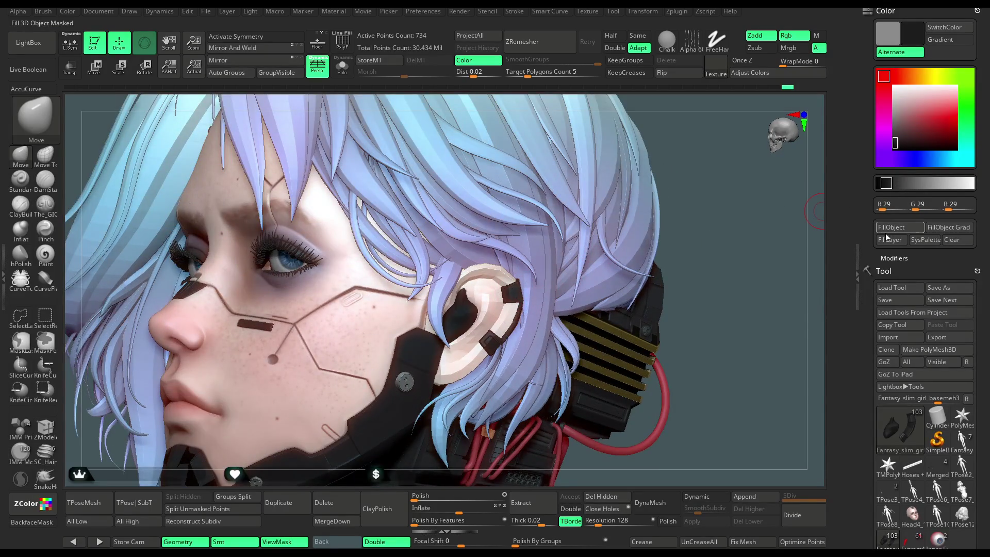
pyautogui.scroll(5, 453, 359)
pyautogui.press('space')
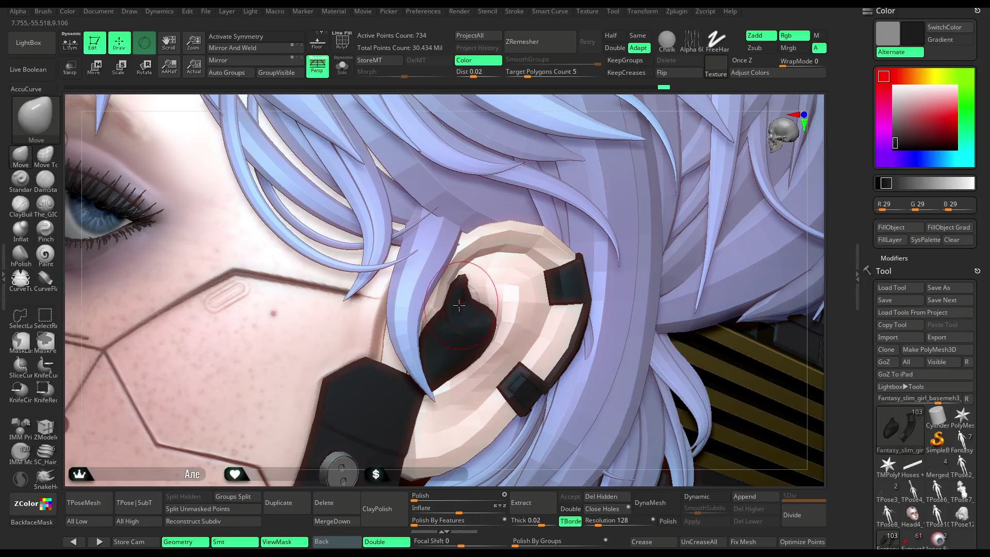
# - Inspect the black insert from several angles, then set the working colour back to near-white
pyautogui.moveTo(457, 298); pyautogui.dragTo(447, 337, button='right')
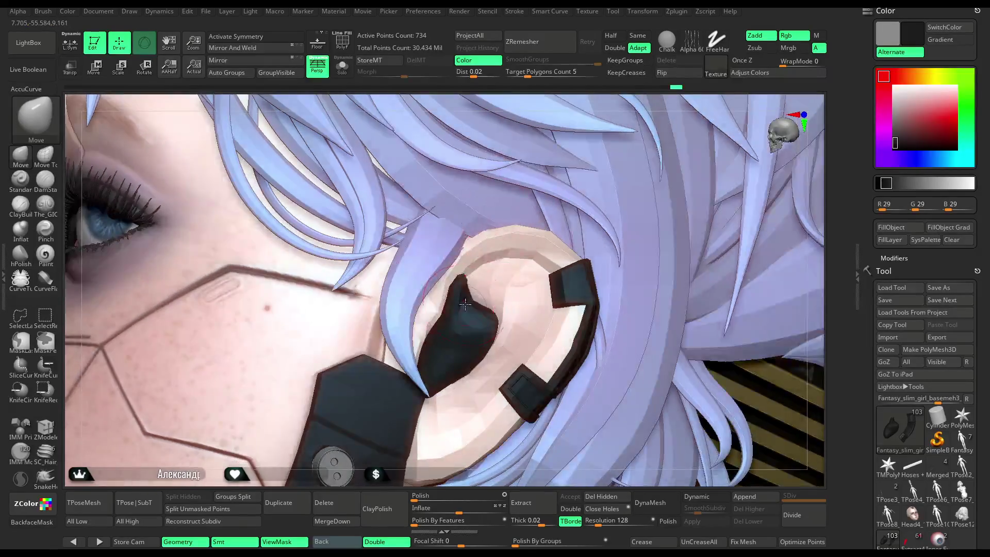
pyautogui.moveTo(454, 371); pyautogui.dragTo(460, 357, button='right')
pyautogui.press('f')
pyautogui.moveTo(648, 215)
pyautogui.mouseDown(button='right')
pyautogui.moveTo(651, 185)
pyautogui.moveTo(583, 271)
pyautogui.moveTo(692, 198)
pyautogui.mouseUp(button='right')
pyautogui.scroll(3, 489, 307)
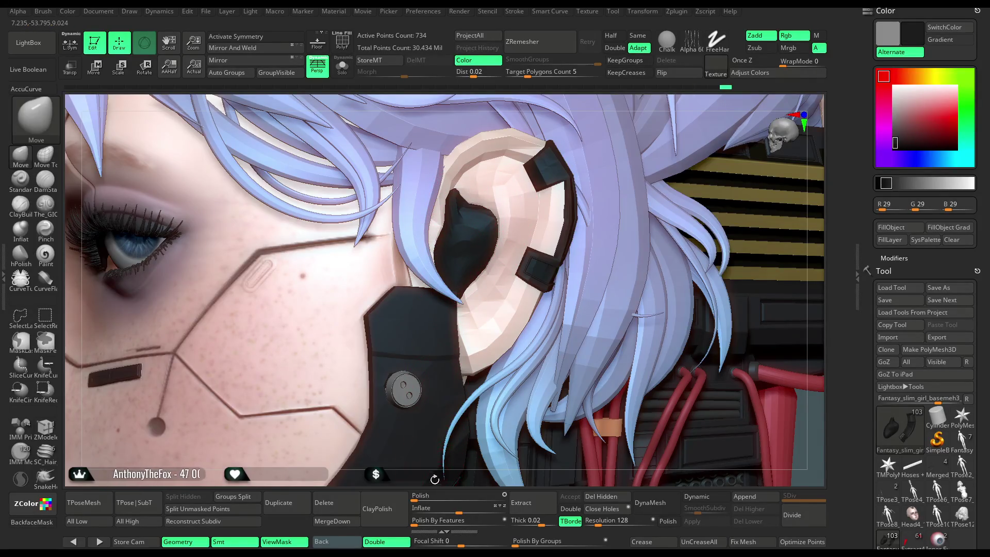
pyautogui.press('f')
pyautogui.moveTo(627, 194); pyautogui.dragTo(648, 198, button='right')
pyautogui.scroll(10, 634, 205)
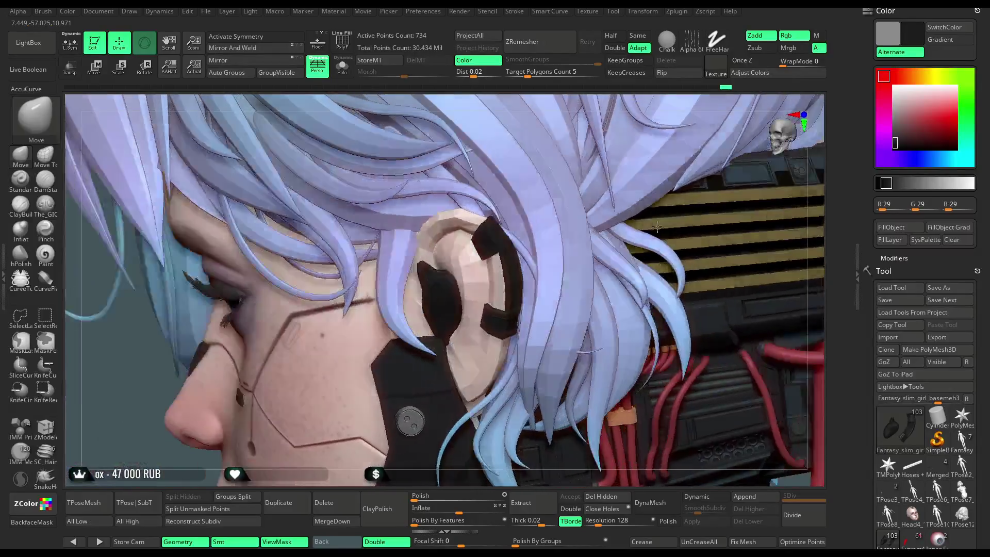
pyautogui.moveTo(657, 226); pyautogui.dragTo(450, 299, button='right')
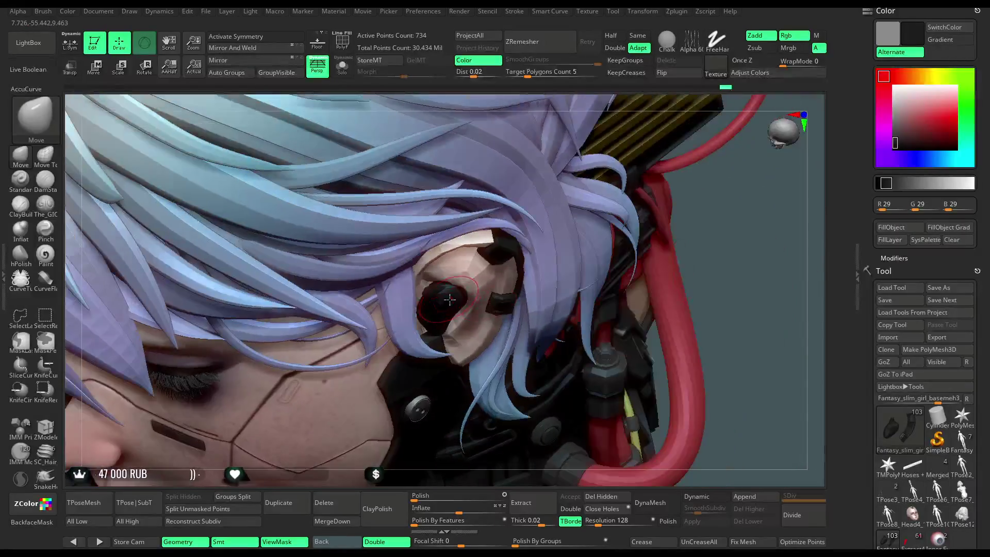
pyautogui.moveTo(629, 247); pyautogui.dragTo(721, 148, button='right')
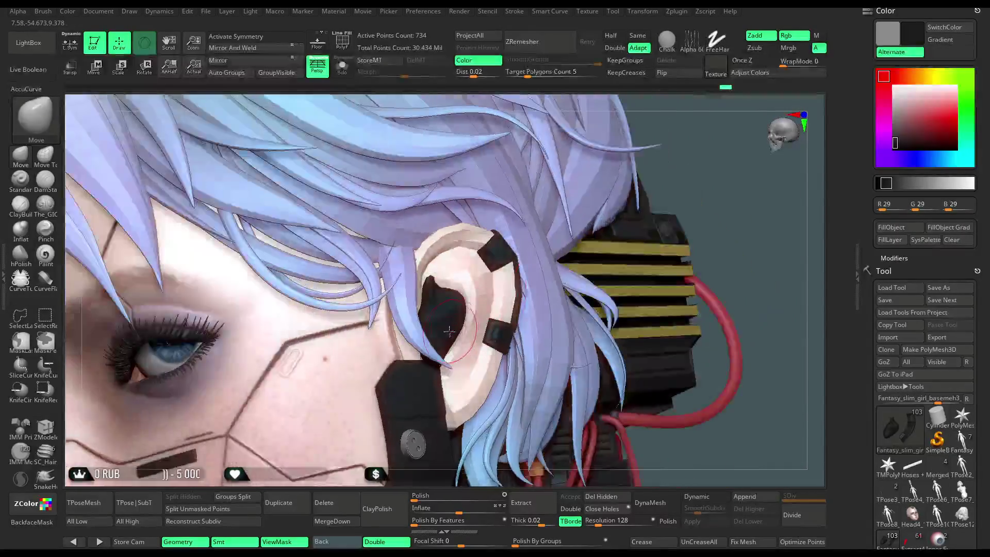
pyautogui.scroll(-10, 656, 228)
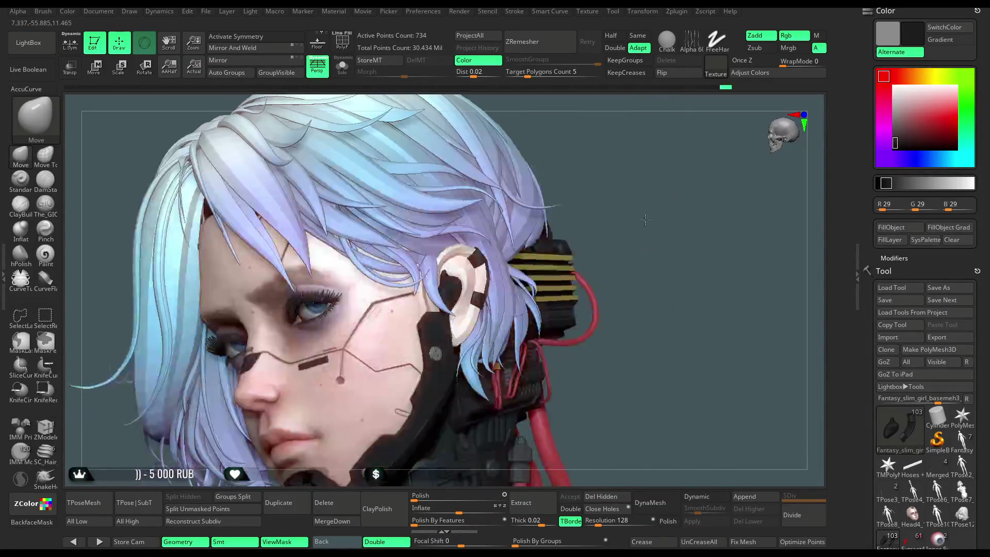
pyautogui.moveTo(636, 232)
pyautogui.mouseDown(button='right')
pyautogui.moveTo(642, 222)
pyautogui.moveTo(626, 263)
pyautogui.moveTo(618, 232)
pyautogui.moveTo(629, 242)
pyautogui.moveTo(601, 258)
pyautogui.moveTo(602, 242)
pyautogui.moveTo(742, 162)
pyautogui.mouseUp(button='right')
pyautogui.moveTo(895, 144)
pyautogui.mouseDown()
pyautogui.moveTo(879, 141)
pyautogui.moveTo(870, 106)
pyautogui.moveTo(895, 89)
pyautogui.mouseUp()
pyautogui.moveTo(581, 281)
pyautogui.mouseDown(button='right')
pyautogui.moveTo(589, 268)
pyautogui.moveTo(583, 282)
pyautogui.moveTo(610, 272)
pyautogui.moveTo(736, 327)
pyautogui.moveTo(669, 318)
pyautogui.mouseUp(button='right')
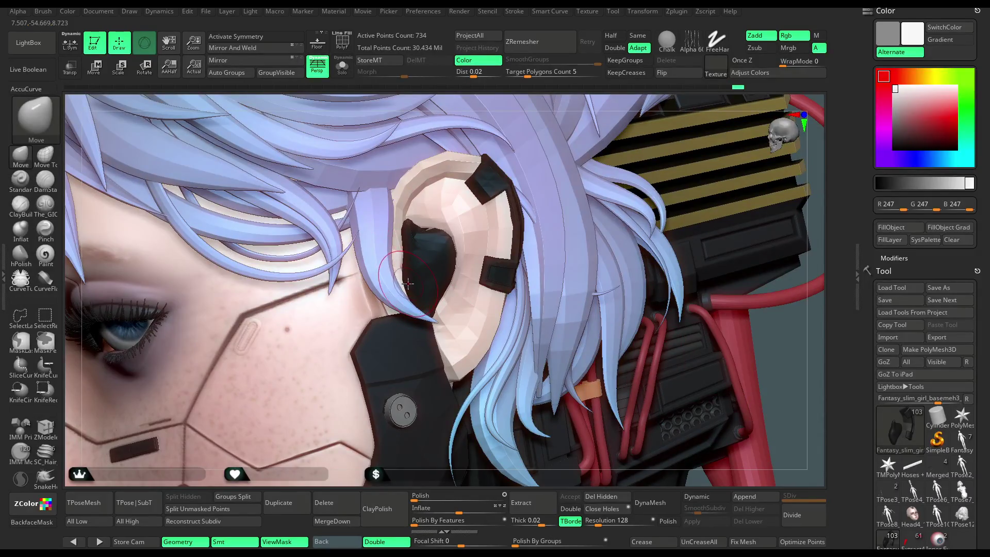
pyautogui.hotkey('ctrl', 'shift', 's')
pyautogui.moveTo(412, 258); pyautogui.dragTo(408, 272, button='right')
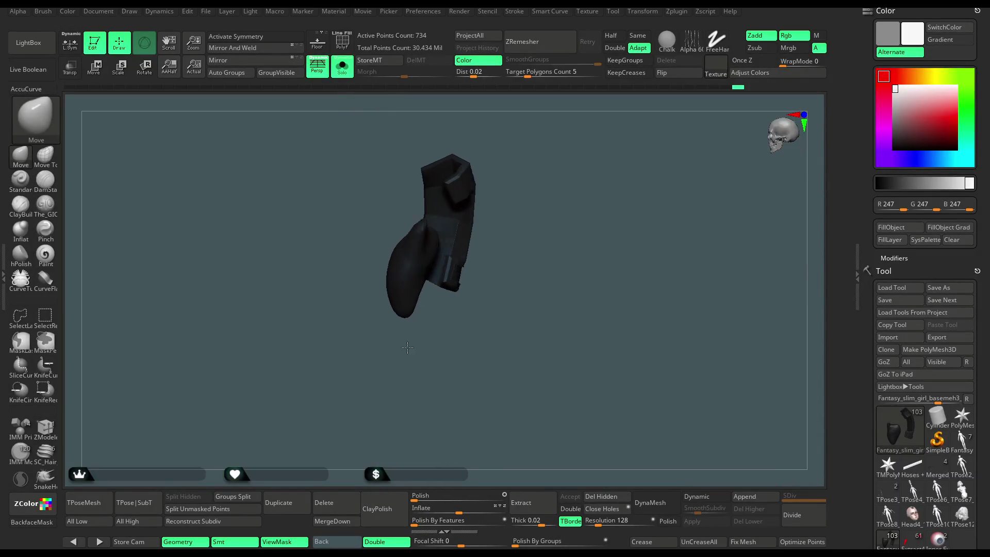
pyautogui.moveTo(414, 322)
pyautogui.mouseDown(button='right')
pyautogui.moveTo(408, 304)
pyautogui.moveTo(424, 341)
pyautogui.moveTo(373, 373)
pyautogui.mouseUp(button='right')
pyautogui.moveTo(392, 254); pyautogui.dragTo(405, 303, button='right')
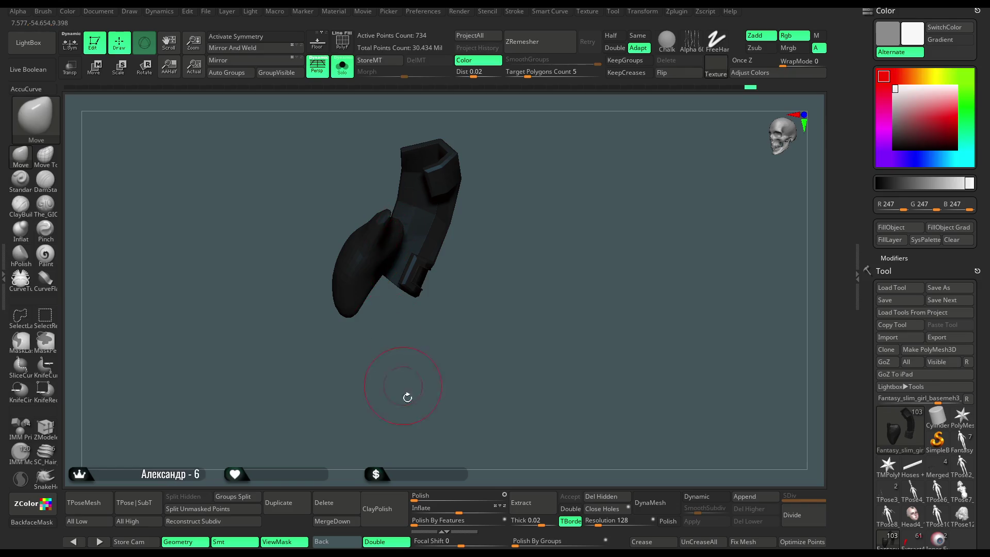
pyautogui.click(342, 66)
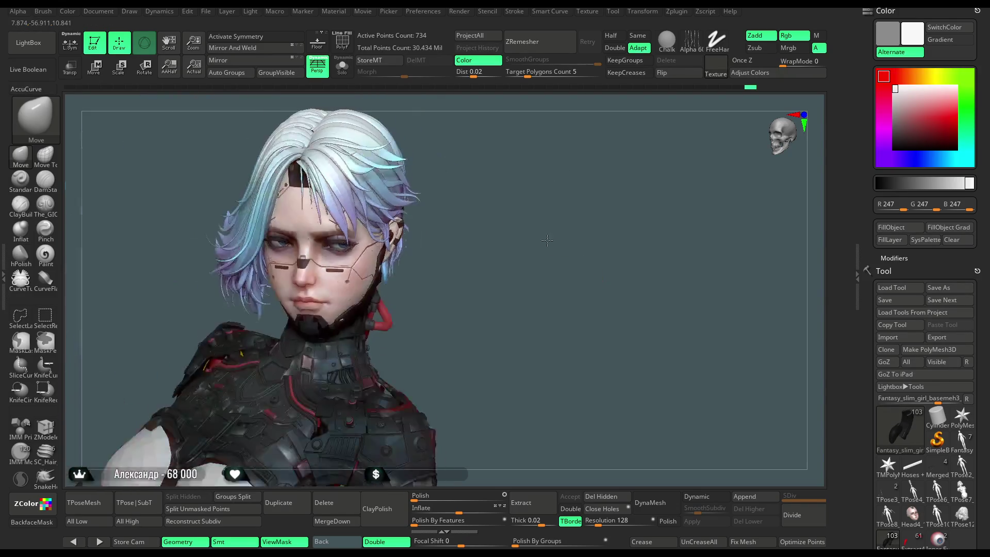
pyautogui.scroll(-5, 547, 240)
pyautogui.moveTo(552, 252)
pyautogui.mouseDown(button='right')
pyautogui.moveTo(560, 267)
pyautogui.moveTo(548, 234)
pyautogui.moveTo(572, 223)
pyautogui.moveTo(560, 232)
pyautogui.moveTo(576, 235)
pyautogui.moveTo(556, 227)
pyautogui.mouseUp(button='right')
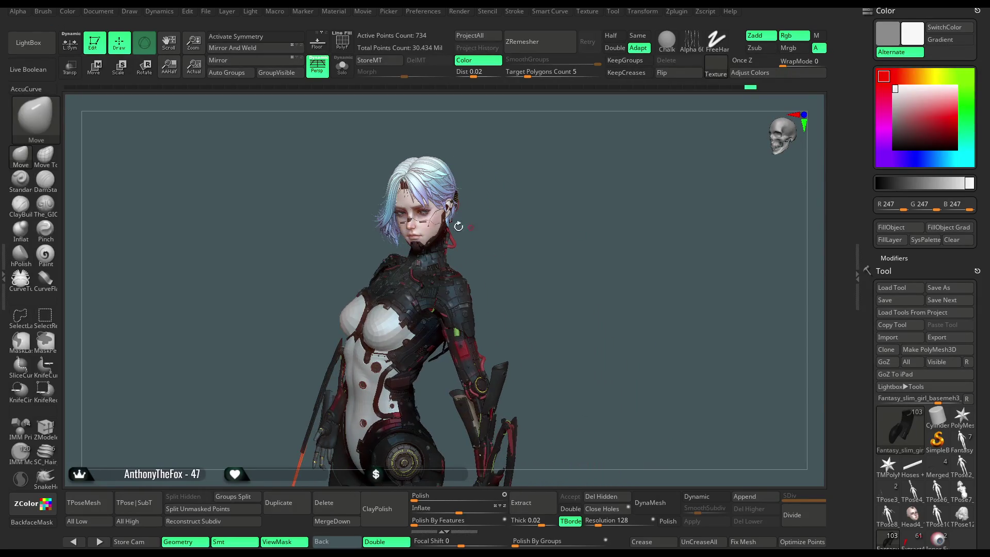
pyautogui.click(207, 12)
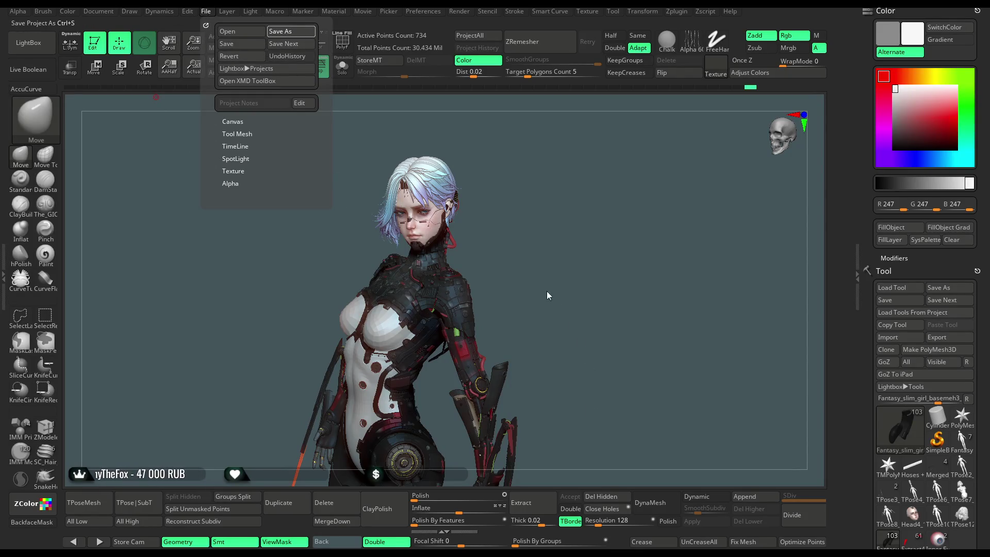
# - Save the project with Ctrl+S, then hide the interface shelves with Tab
pyautogui.hotkey('ctrl', 's')
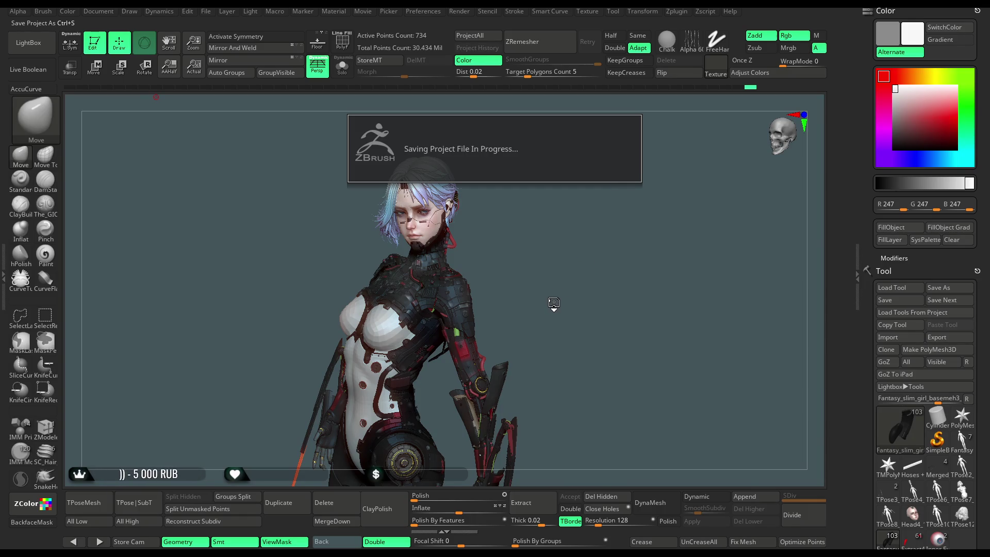
pyautogui.moveTo(557, 303)
pyautogui.mouseDown()
pyautogui.moveTo(580, 252)
pyautogui.moveTo(566, 271)
pyautogui.moveTo(566, 289)
pyautogui.moveTo(577, 289)
pyautogui.mouseUp()
pyautogui.press('Tab')
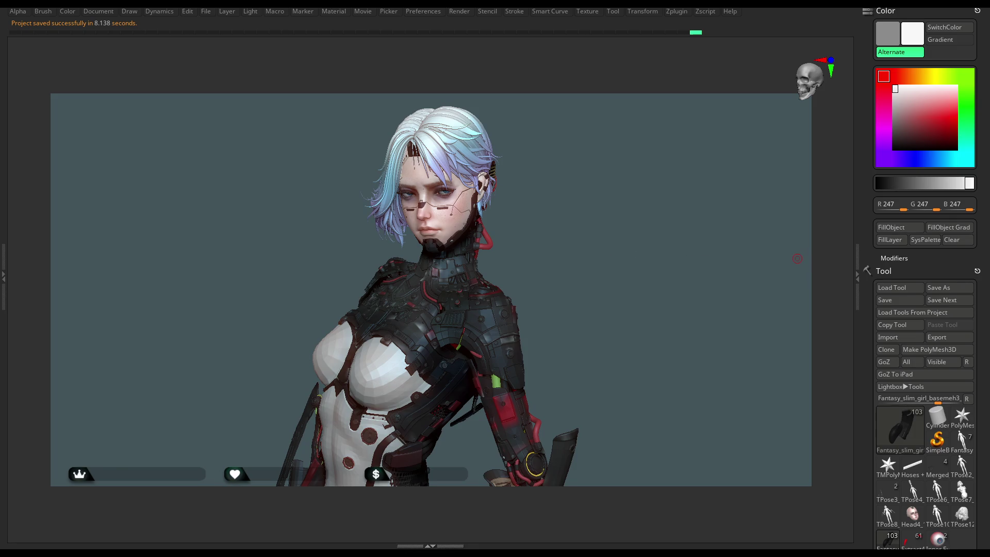
pyautogui.moveTo(567, 204); pyautogui.dragTo(563, 204)
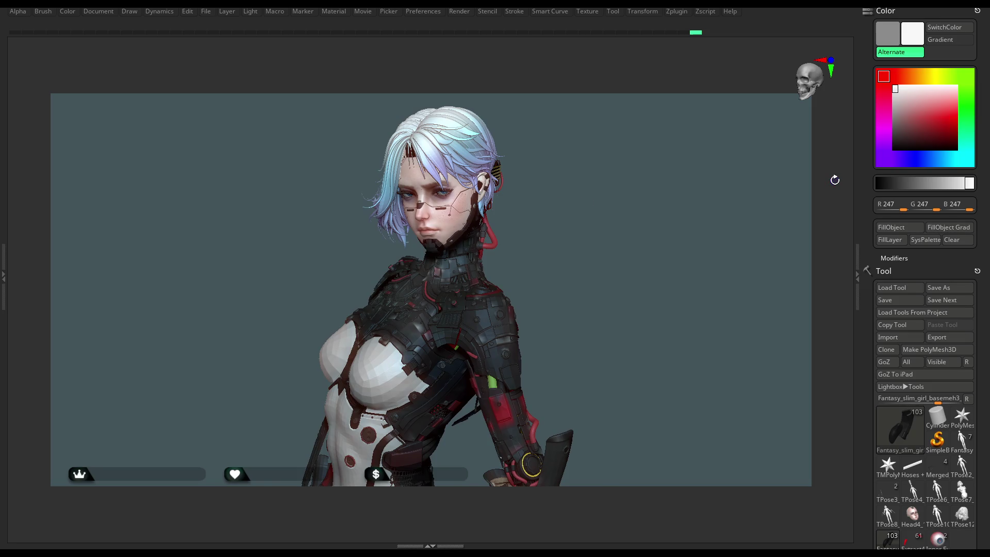
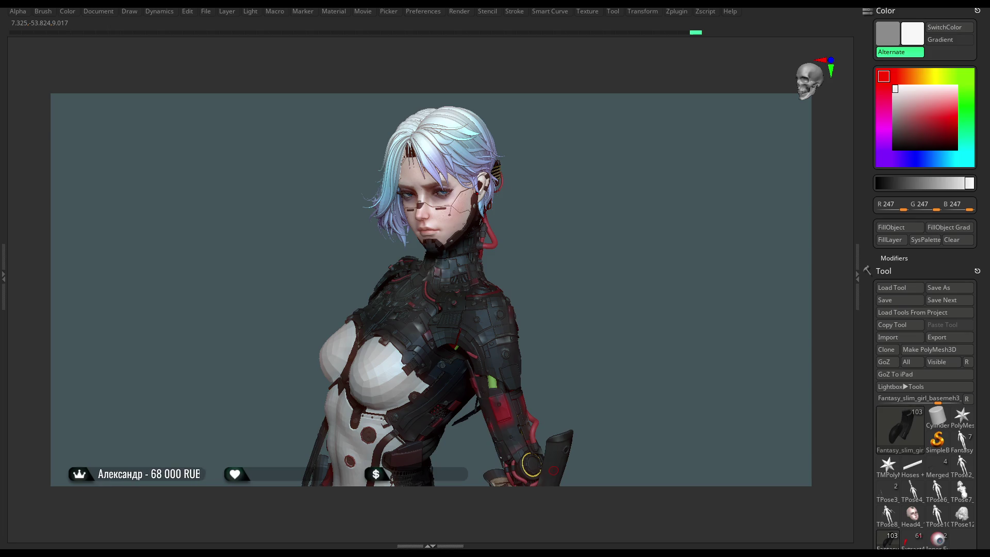
# - Zoom out and turn the cyborg to a near-frontal full view, then restore the workspace framed on her face
pyautogui.moveTo(602, 380)
pyautogui.mouseDown()
pyautogui.moveTo(613, 288)
pyautogui.moveTo(613, 297)
pyautogui.mouseUp()
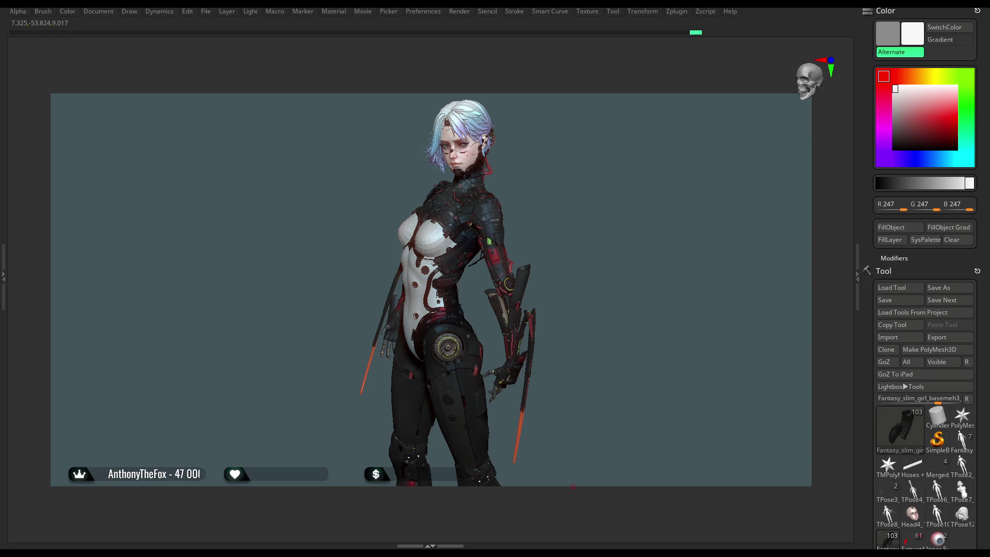
pyautogui.moveTo(576, 299)
pyautogui.mouseDown()
pyautogui.moveTo(618, 262)
pyautogui.moveTo(599, 280)
pyautogui.moveTo(681, 287)
pyautogui.mouseUp()
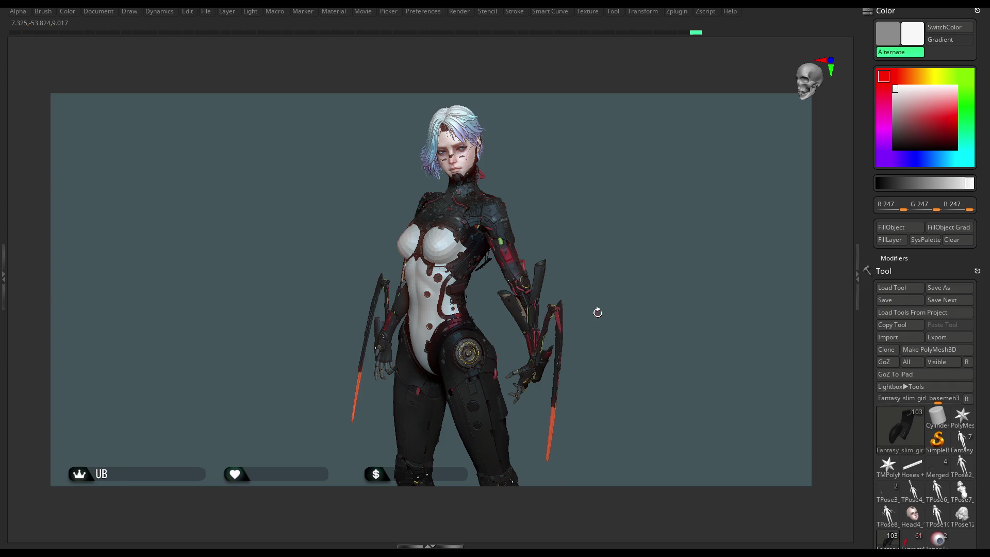
pyautogui.press('Tab')
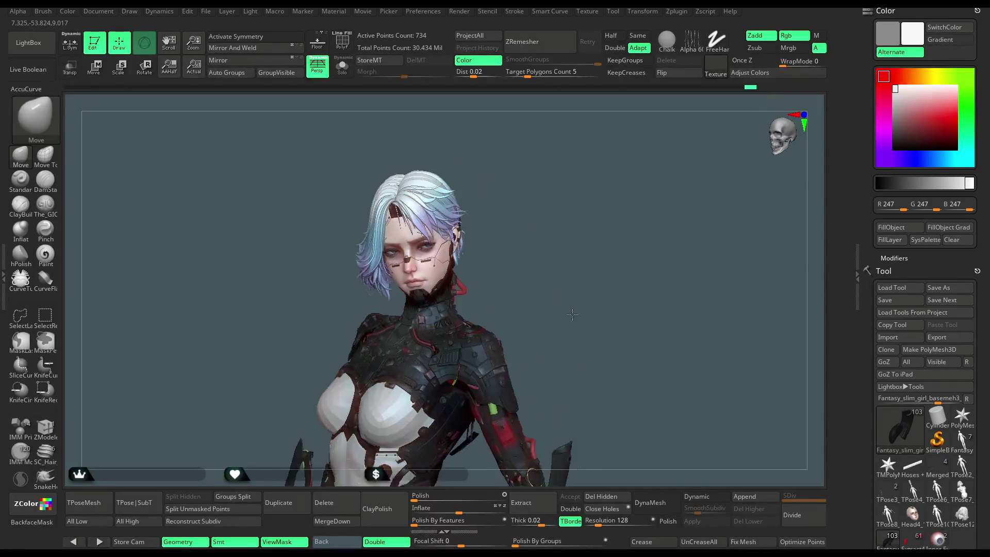
# - Choose the Move Topological brush and make the hair subtool Head5_6 active
pyautogui.moveTo(561, 304)
pyautogui.mouseDown()
pyautogui.moveTo(645, 235)
pyautogui.moveTo(595, 253)
pyautogui.mouseUp()
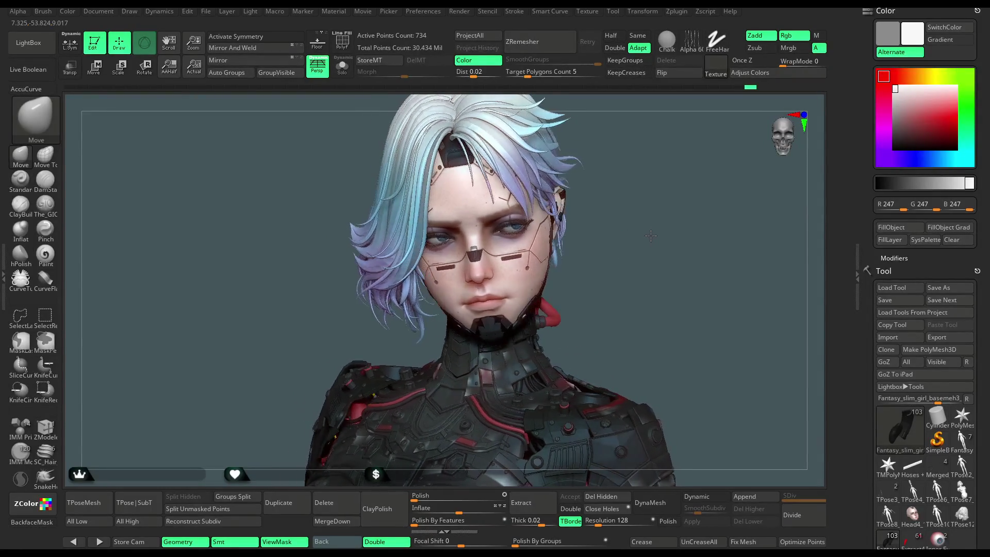
pyautogui.click(45, 155)
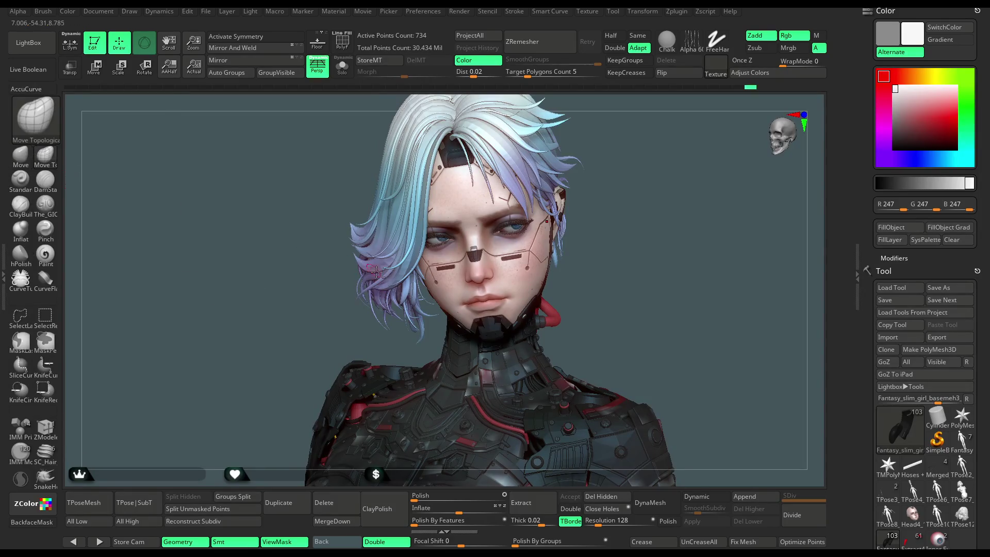
pyautogui.keyDown('alt'); pyautogui.click(376, 266); pyautogui.keyUp('alt')
pyautogui.press('space')
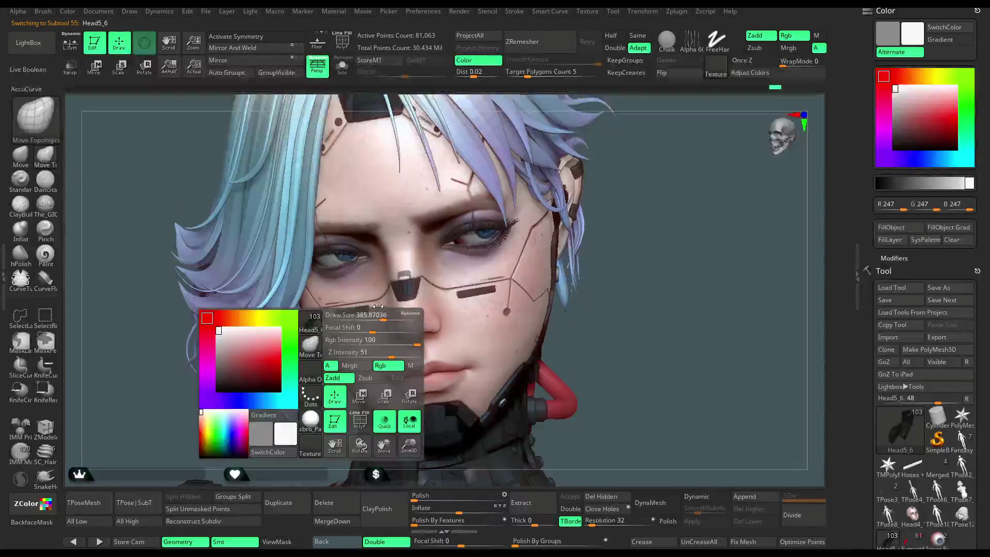
# - Undo the lower face and hair distortion and orbit over the top of the pastel hair
pyautogui.hotkey('ctrl', 'z')
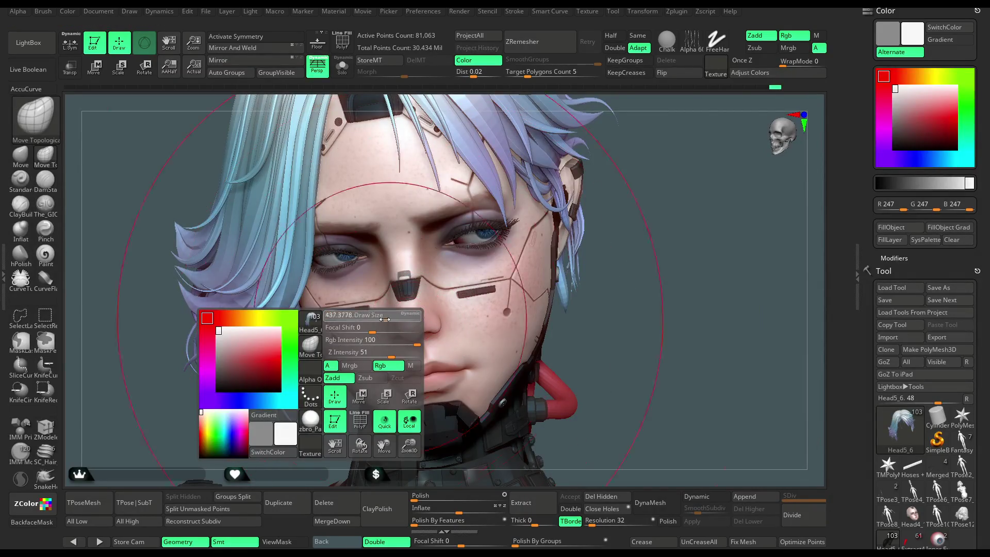
pyautogui.moveTo(188, 439)
pyautogui.mouseDown()
pyautogui.moveTo(254, 428)
pyautogui.moveTo(295, 324)
pyautogui.mouseUp()
pyautogui.moveTo(341, 253); pyautogui.dragTo(283, 327)
pyautogui.moveTo(477, 114)
pyautogui.mouseDown()
pyautogui.moveTo(342, 270)
pyautogui.moveTo(351, 289)
pyautogui.moveTo(335, 291)
pyautogui.moveTo(339, 256)
pyautogui.moveTo(306, 294)
pyautogui.mouseUp()
pyautogui.press('space')
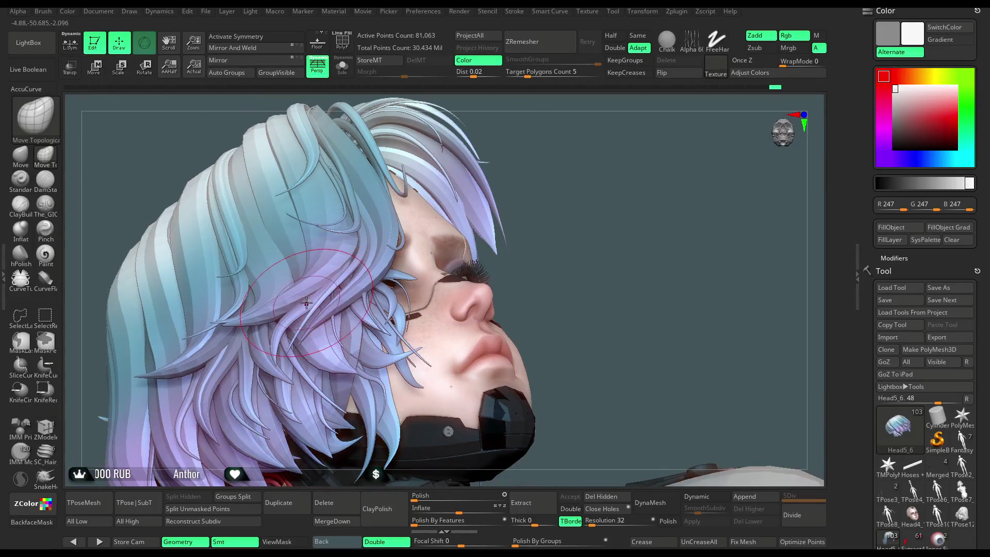
# - Reduce the brush Draw Size and orbit the head from below, behind and three-quarter front
pyautogui.moveTo(596, 98); pyautogui.dragTo(576, 79)
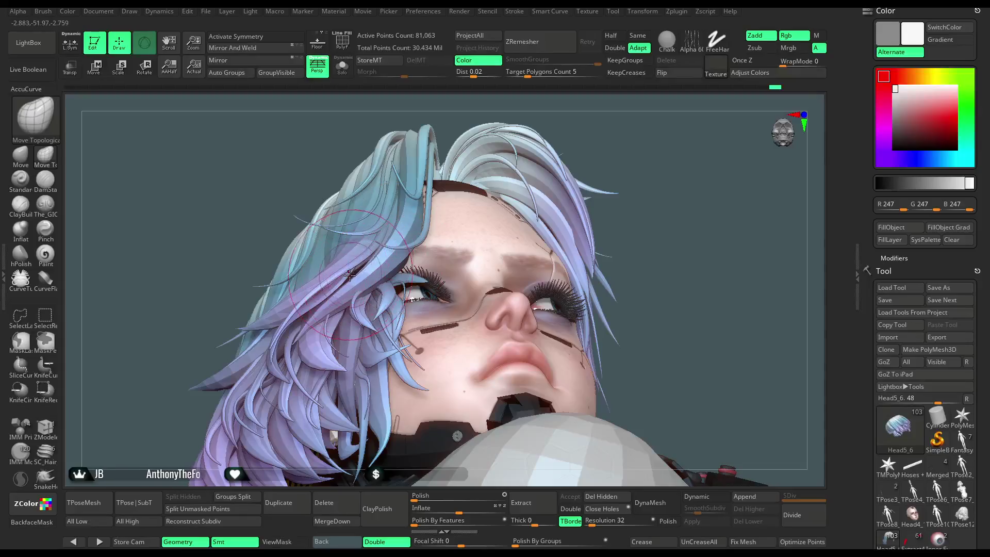
pyautogui.moveTo(630, 104)
pyautogui.mouseDown()
pyautogui.moveTo(625, 184)
pyautogui.moveTo(590, 166)
pyautogui.moveTo(590, 190)
pyautogui.moveTo(530, 191)
pyautogui.moveTo(529, 221)
pyautogui.moveTo(342, 302)
pyautogui.mouseUp()
pyautogui.press('space')
pyautogui.moveTo(433, 296); pyautogui.dragTo(407, 296)
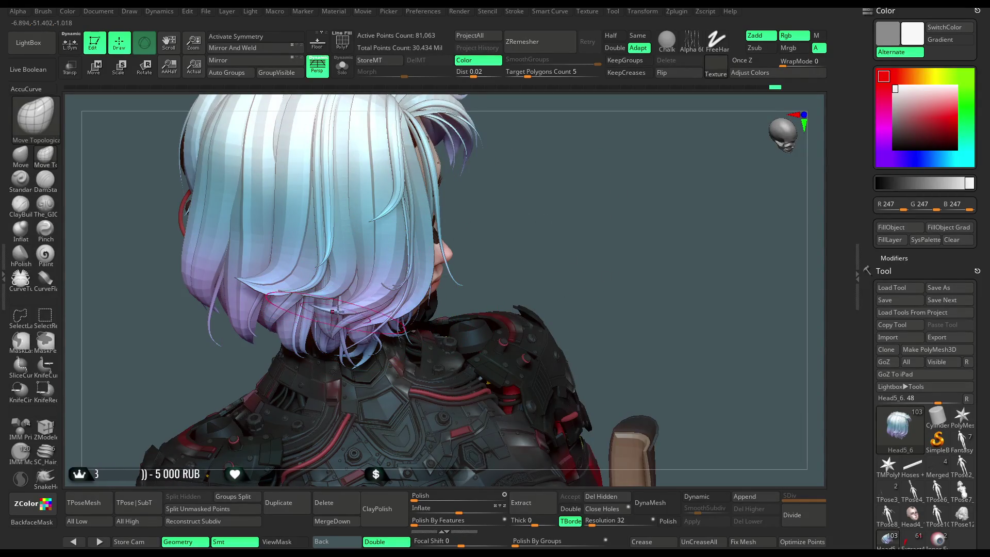
pyautogui.moveTo(471, 210); pyautogui.dragTo(423, 222)
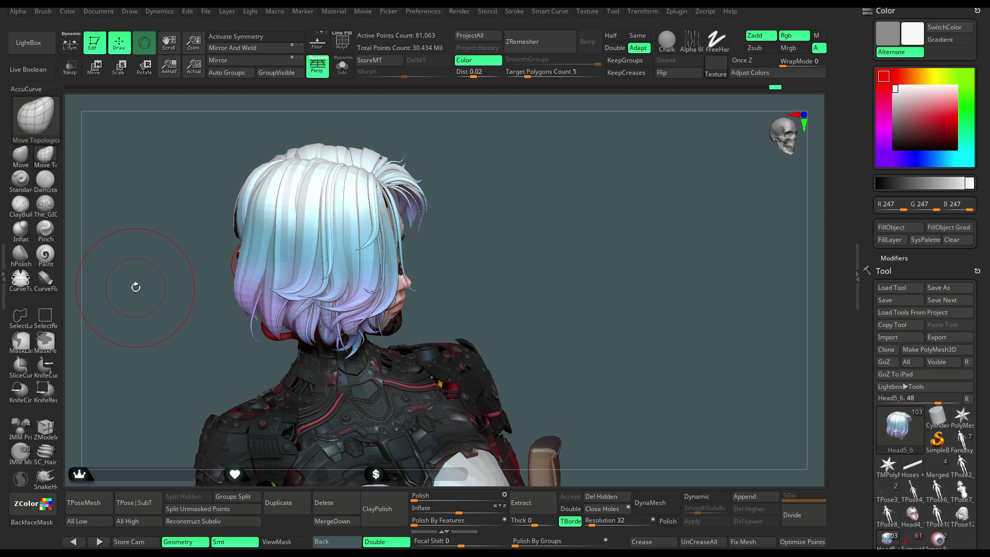
pyautogui.moveTo(515, 300)
pyautogui.mouseDown()
pyautogui.moveTo(541, 287)
pyautogui.moveTo(552, 245)
pyautogui.moveTo(553, 290)
pyautogui.moveTo(542, 292)
pyautogui.mouseUp()
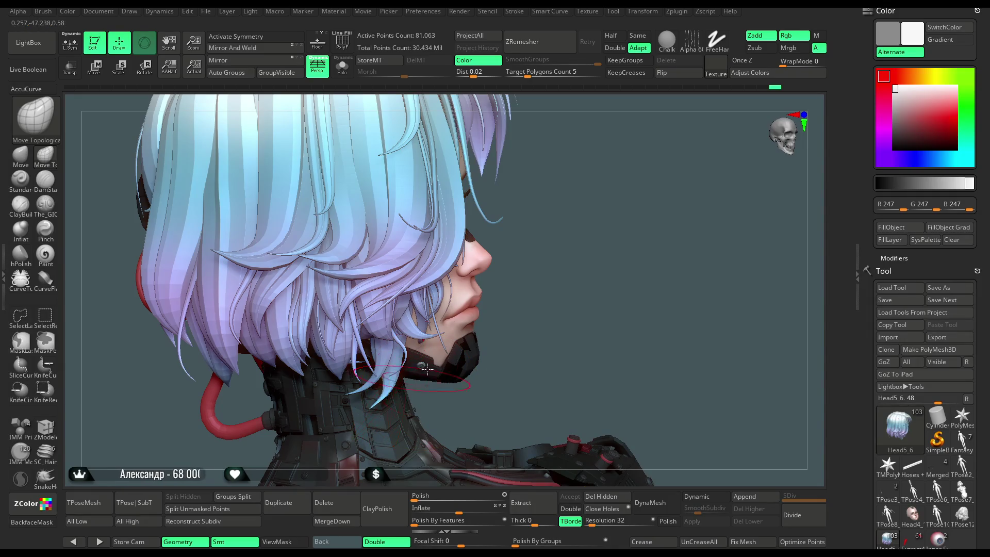
pyautogui.moveTo(542, 272); pyautogui.dragTo(551, 269)
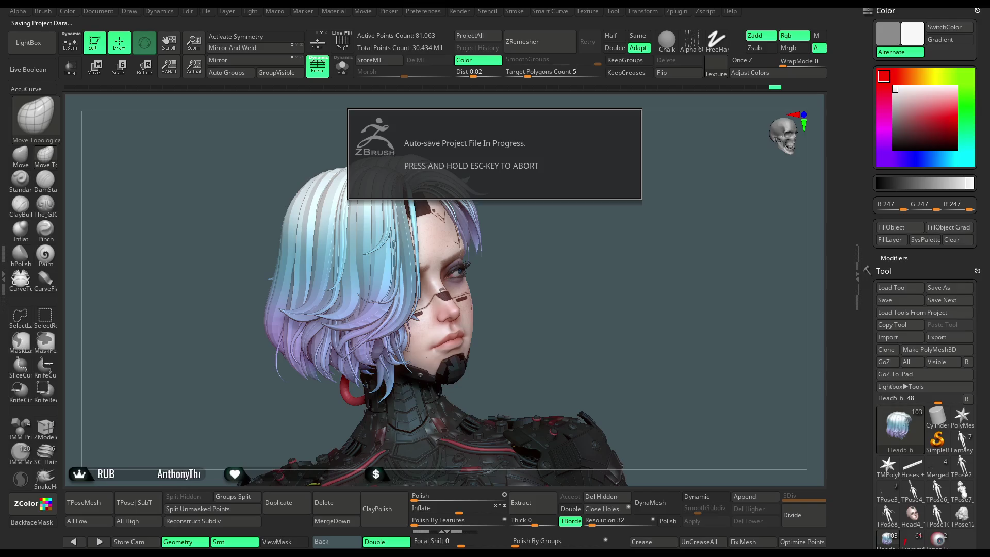
# - From a front three-quarter view, activate the standard Move brush and check its settings
pyautogui.moveTo(536, 304)
pyautogui.mouseDown()
pyautogui.moveTo(553, 307)
pyautogui.moveTo(554, 237)
pyautogui.moveTo(564, 240)
pyautogui.mouseUp()
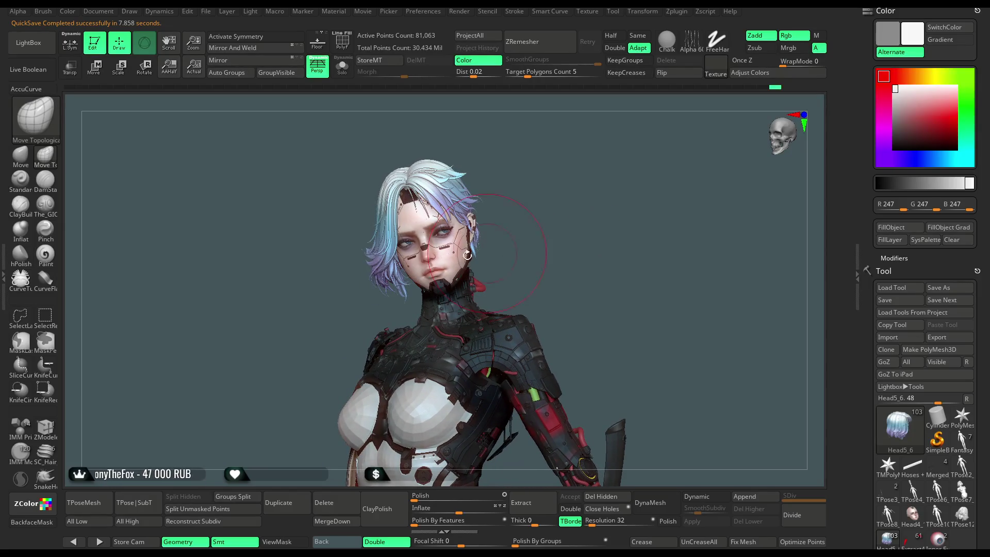
pyautogui.click(21, 155)
pyautogui.press('space')
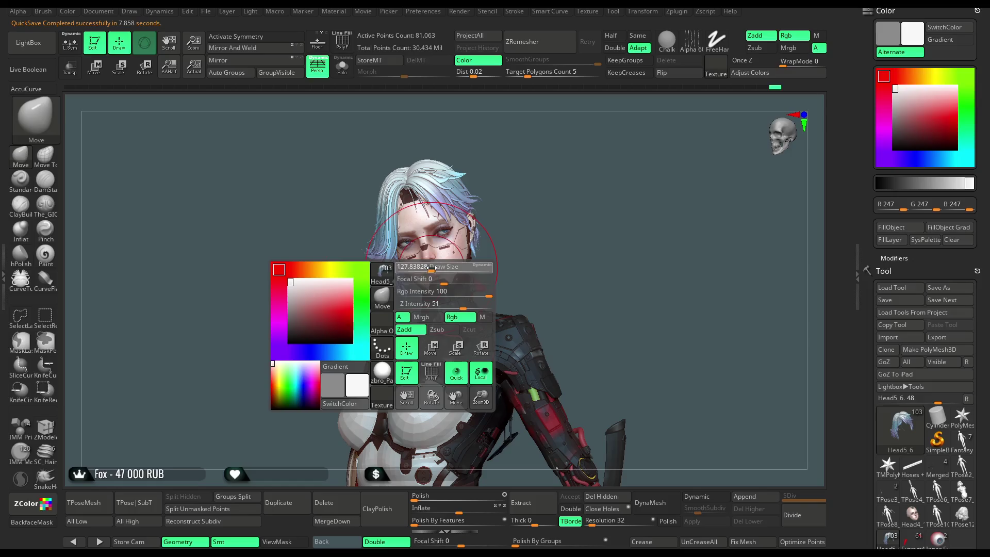
pyautogui.click(358, 331)
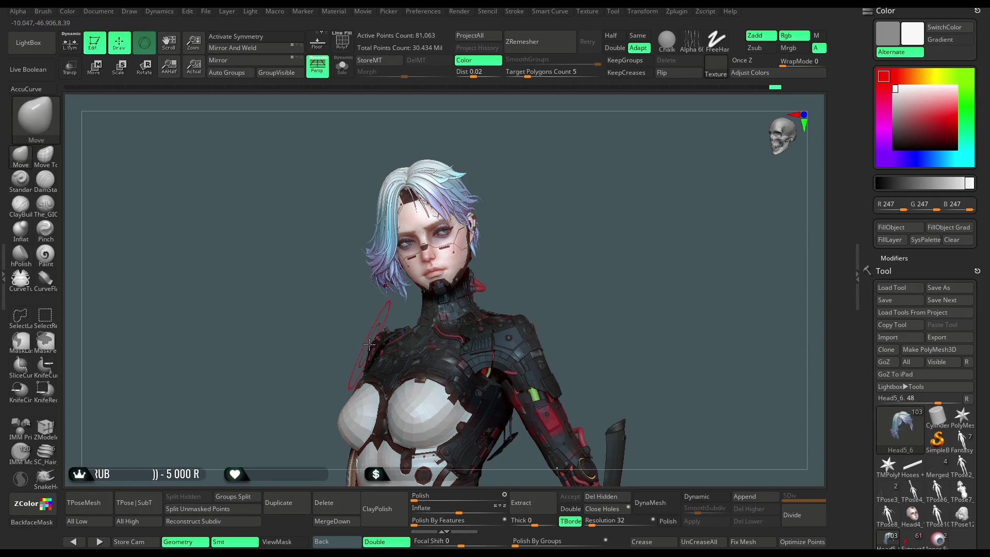
pyautogui.moveTo(358, 330); pyautogui.dragTo(357, 304)
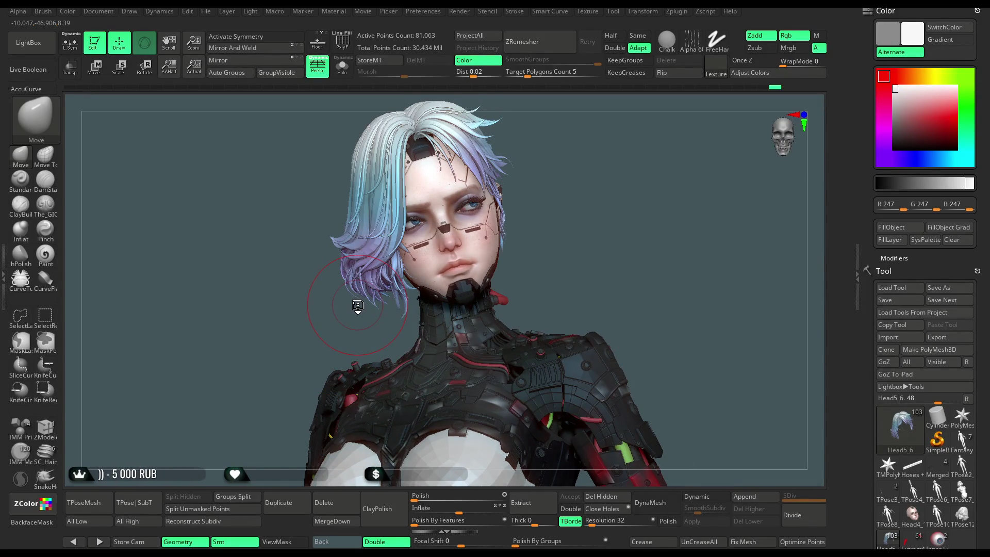
# - Pick the Spiral brush with Focal Shift 46 and twist a few hair strands into spirals
pyautogui.press('b')
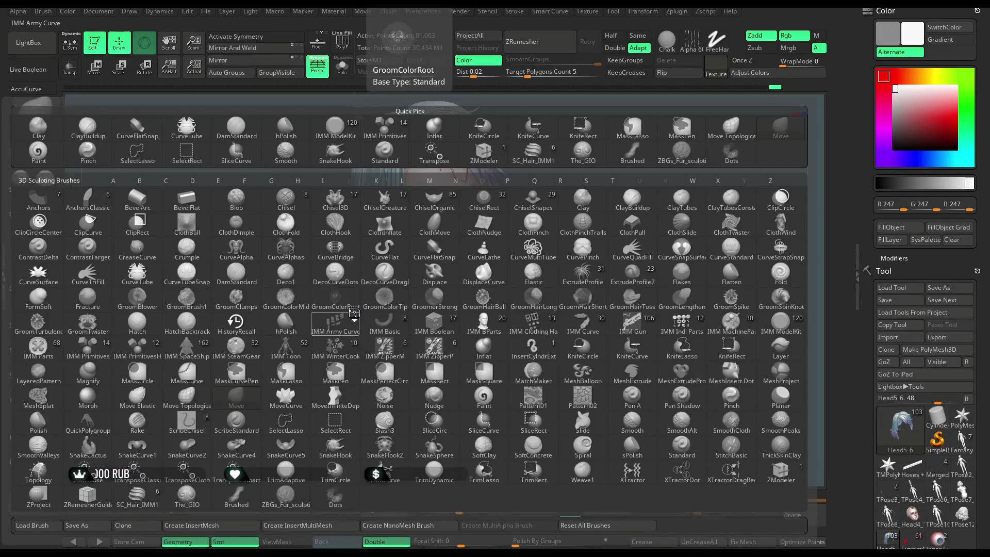
pyautogui.click(582, 445)
pyautogui.press('space')
pyautogui.moveTo(636, 263)
pyautogui.mouseDown()
pyautogui.moveTo(656, 263)
pyautogui.moveTo(619, 251)
pyautogui.moveTo(634, 251)
pyautogui.moveTo(603, 232)
pyautogui.mouseUp()
pyautogui.moveTo(330, 222)
pyautogui.mouseDown()
pyautogui.moveTo(340, 243)
pyautogui.moveTo(307, 247)
pyautogui.moveTo(323, 226)
pyautogui.mouseUp()
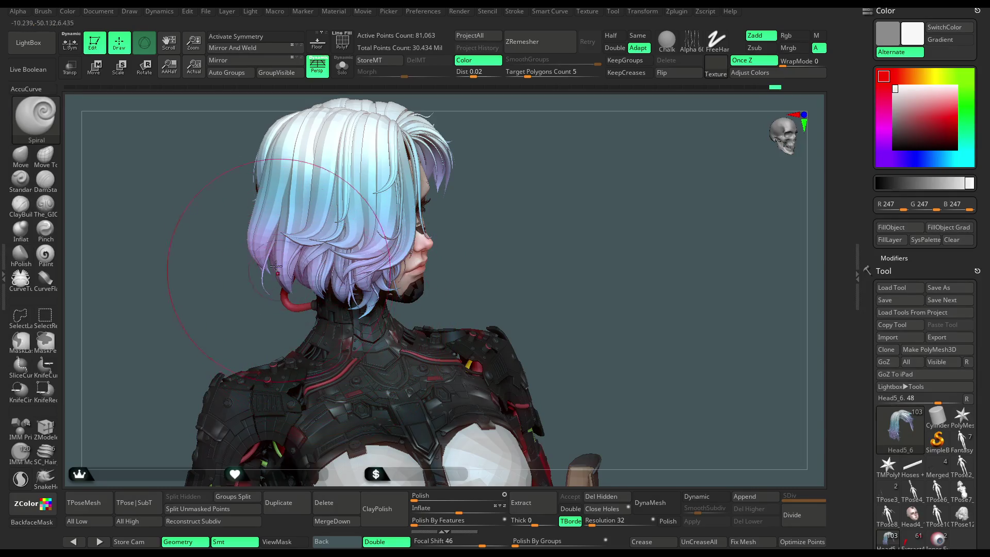
# - Turn the face to profile and tilt the head toward the viewer, then activate the Move brush
pyautogui.moveTo(486, 243)
pyautogui.mouseDown()
pyautogui.moveTo(479, 213)
pyautogui.moveTo(364, 255)
pyautogui.mouseUp()
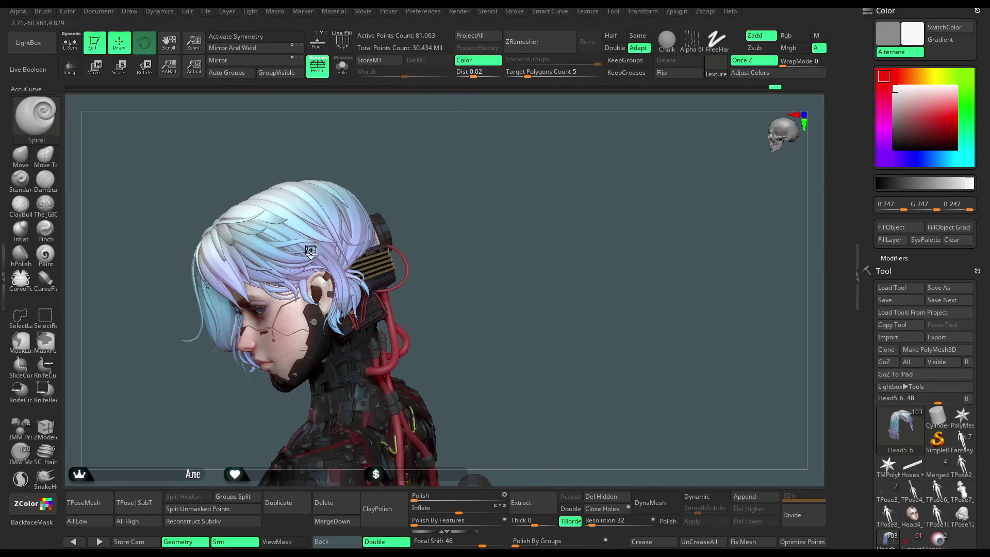
pyautogui.moveTo(462, 247)
pyautogui.mouseDown()
pyautogui.moveTo(529, 187)
pyautogui.moveTo(515, 217)
pyautogui.moveTo(536, 204)
pyautogui.moveTo(506, 227)
pyautogui.moveTo(493, 207)
pyautogui.moveTo(511, 209)
pyautogui.moveTo(521, 194)
pyautogui.moveTo(512, 225)
pyautogui.moveTo(521, 175)
pyautogui.mouseUp()
pyautogui.press('space')
pyautogui.click(21, 154)
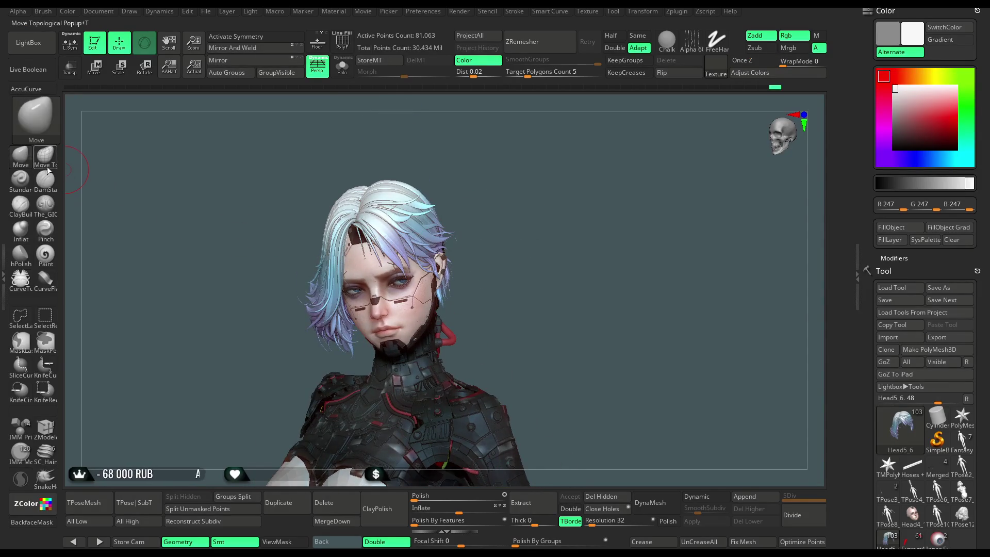
pyautogui.press('space')
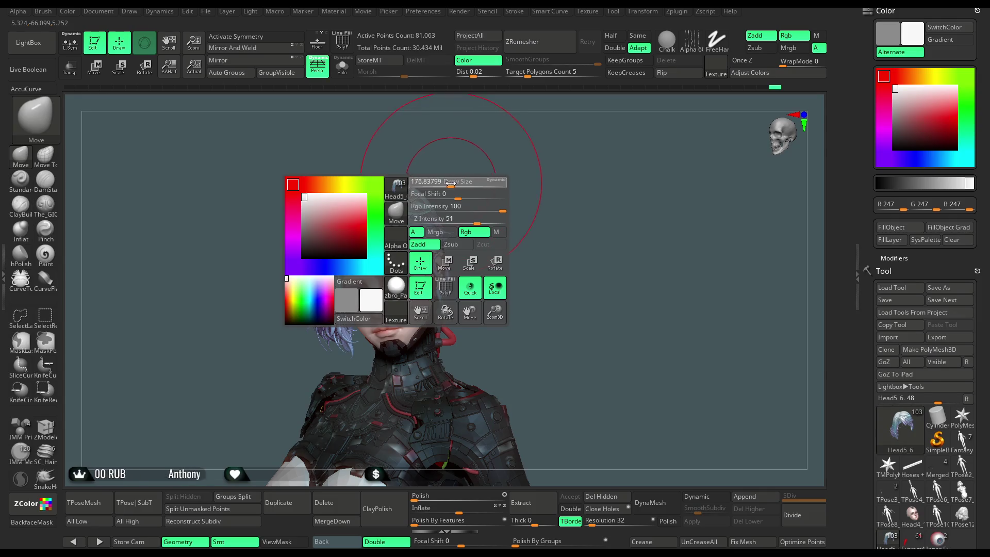
pyautogui.moveTo(427, 132); pyautogui.dragTo(414, 180)
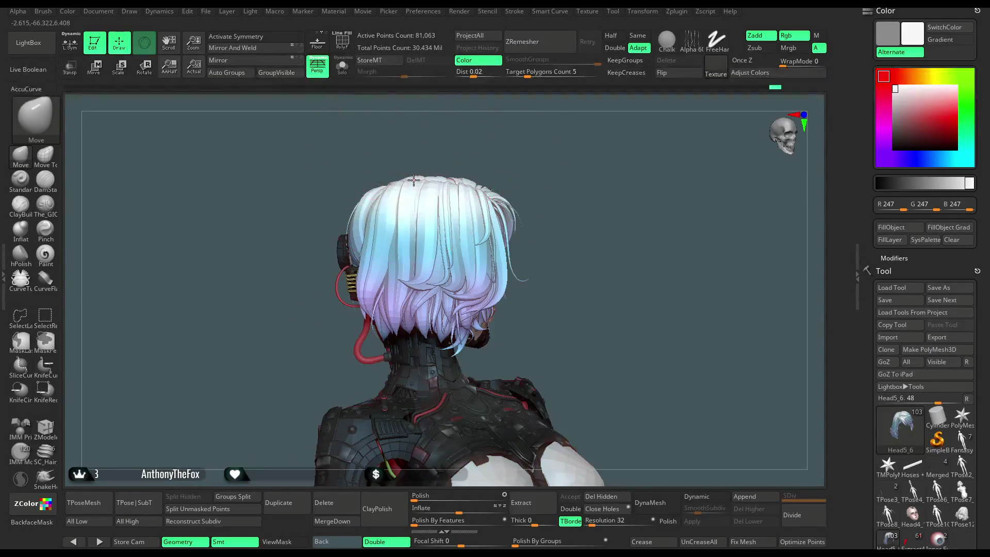
pyautogui.moveTo(449, 150)
pyautogui.mouseDown()
pyautogui.moveTo(439, 142)
pyautogui.moveTo(434, 173)
pyautogui.mouseUp()
pyautogui.moveTo(503, 133)
pyautogui.mouseDown()
pyautogui.moveTo(470, 177)
pyautogui.moveTo(578, 172)
pyautogui.moveTo(578, 143)
pyautogui.moveTo(573, 167)
pyautogui.mouseUp()
pyautogui.moveTo(556, 199)
pyautogui.mouseDown()
pyautogui.moveTo(555, 186)
pyautogui.moveTo(542, 195)
pyautogui.moveTo(536, 187)
pyautogui.moveTo(552, 189)
pyautogui.moveTo(562, 208)
pyautogui.mouseUp()
pyautogui.rightClick(551, 185)
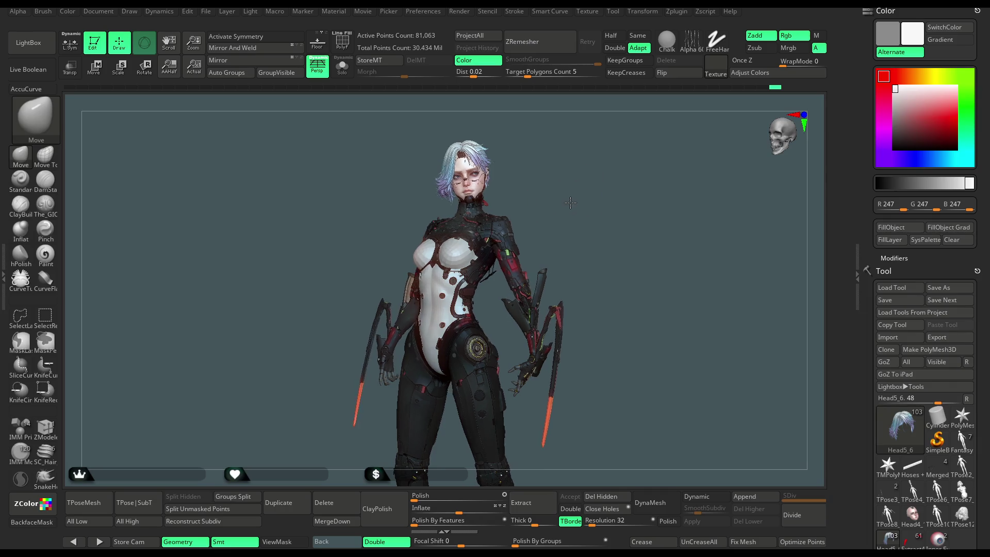
# - Inspect the character's back, return her to front view, and launch TPoseMesh in ZPlugin
pyautogui.moveTo(584, 204)
pyautogui.mouseDown()
pyautogui.moveTo(679, 195)
pyautogui.moveTo(573, 211)
pyautogui.mouseUp()
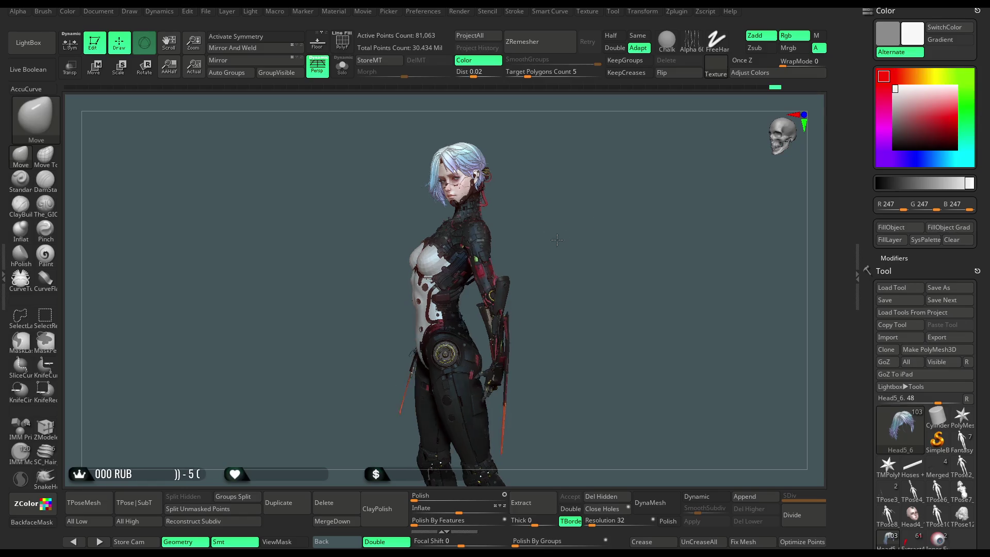
pyautogui.moveTo(540, 241)
pyautogui.mouseDown()
pyautogui.moveTo(573, 213)
pyautogui.moveTo(601, 218)
pyautogui.moveTo(590, 210)
pyautogui.moveTo(595, 220)
pyautogui.moveTo(571, 218)
pyautogui.moveTo(592, 218)
pyautogui.moveTo(576, 223)
pyautogui.moveTo(592, 194)
pyautogui.moveTo(567, 206)
pyautogui.moveTo(577, 212)
pyautogui.moveTo(585, 206)
pyautogui.moveTo(510, 227)
pyautogui.moveTo(436, 227)
pyautogui.moveTo(451, 248)
pyautogui.moveTo(459, 242)
pyautogui.moveTo(442, 236)
pyautogui.mouseUp()
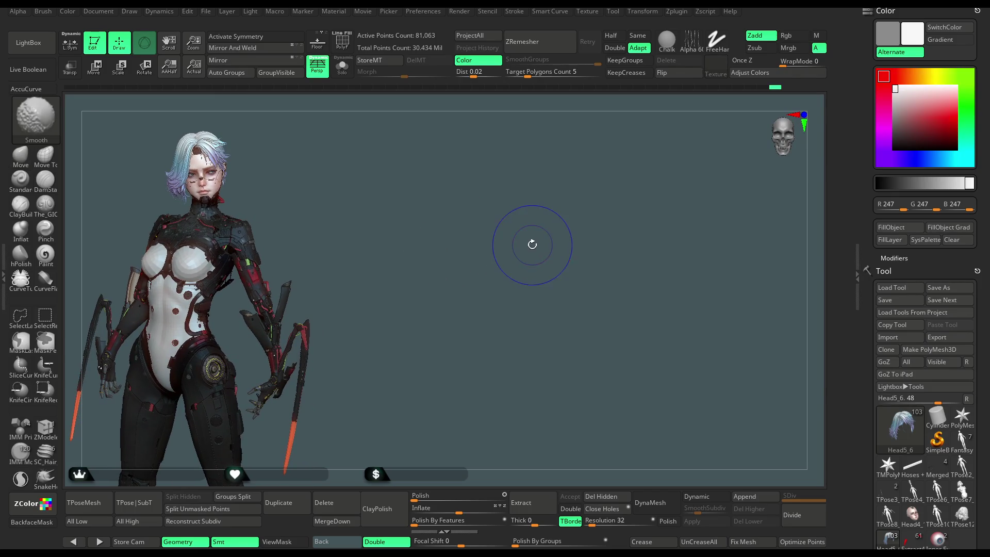
pyautogui.moveTo(610, 213); pyautogui.dragTo(222, 412)
pyautogui.click(115, 495)
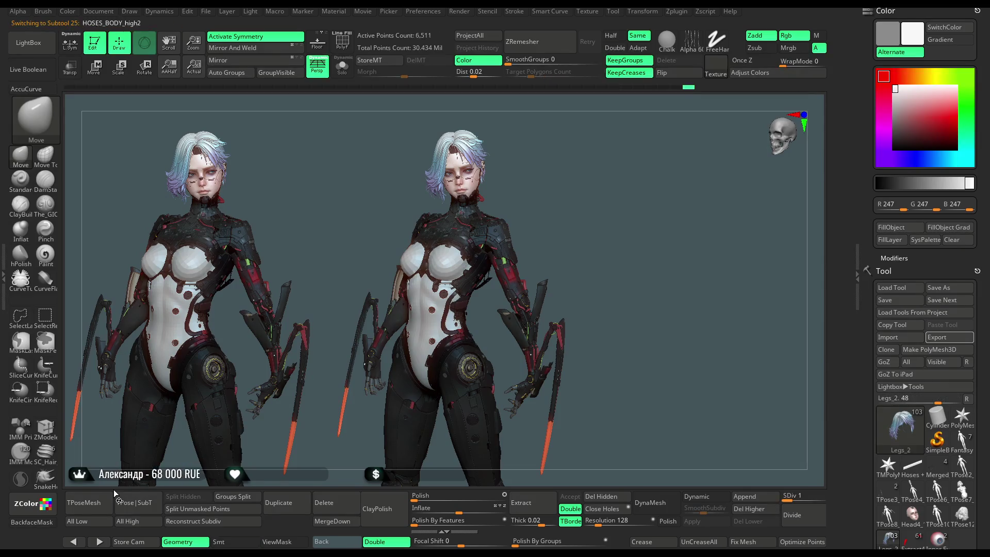
# - Step through the subtool list with the arrow keys while TPoseMesh builds the 9.303-million-point merged mesh
pyautogui.press('Down')
pyautogui.press('Down')
pyautogui.press('Down')
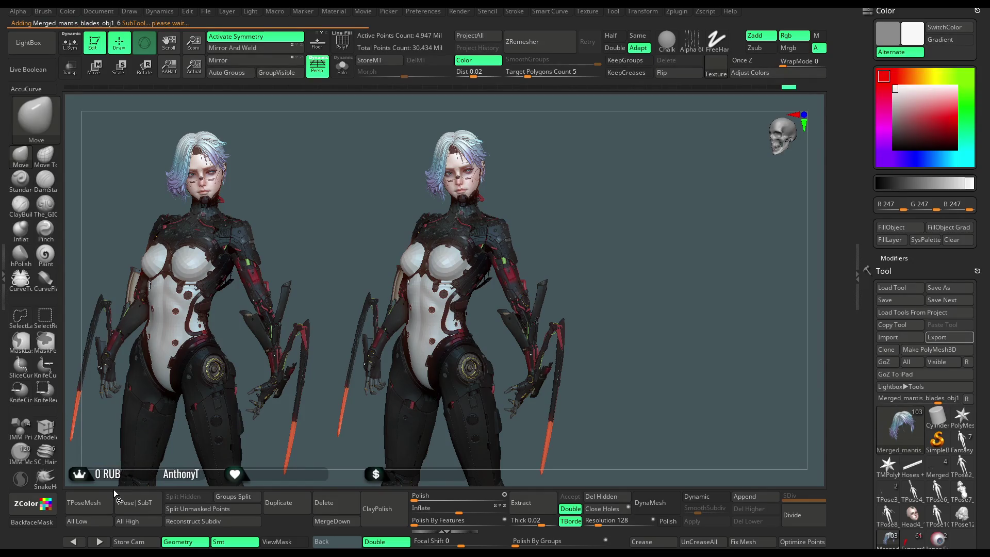
pyautogui.press('Down')
pyautogui.press('Down')
pyautogui.press('Down')
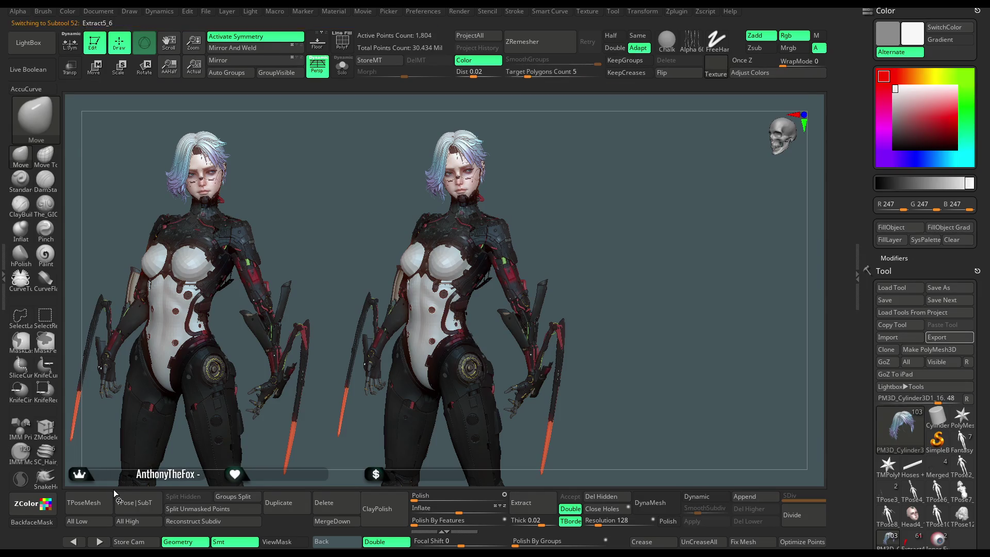
pyautogui.press('Down')
pyautogui.press('Down')
pyautogui.press('Down')
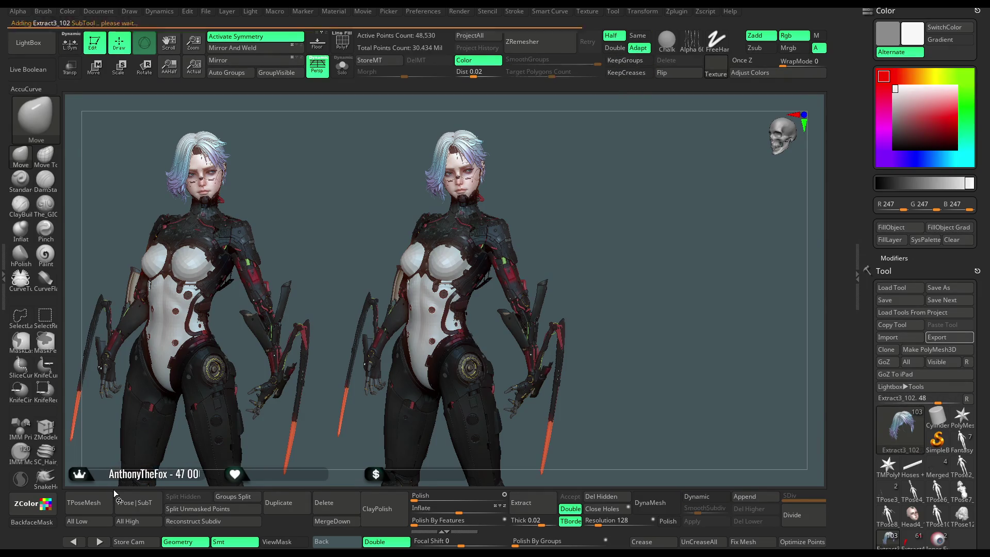
pyautogui.press('Down')
pyautogui.press('Down')
pyautogui.press('Down')
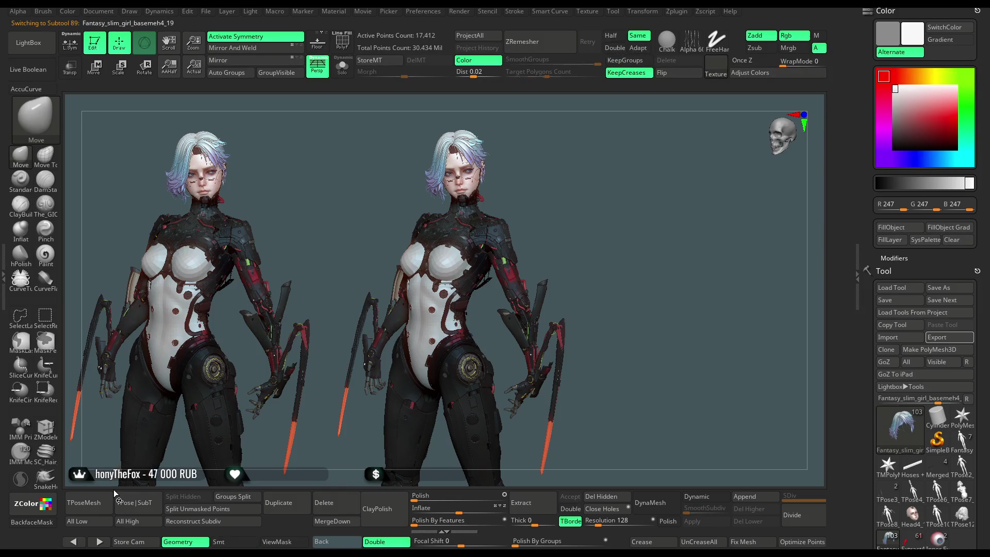
pyautogui.press('Up')
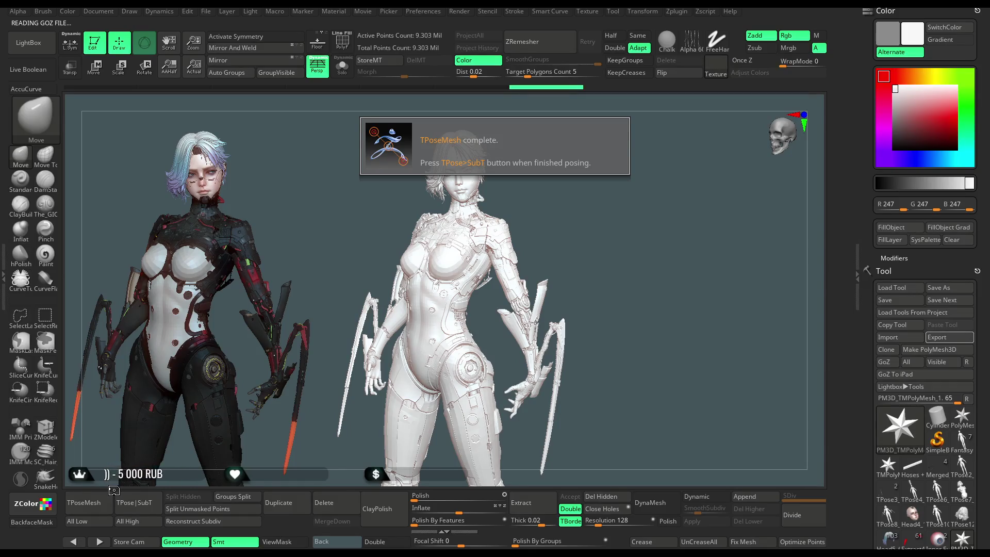
# - Set the merged copy to grey 133, enable PolyF polygroup display, and turn it to front view
pyautogui.click(876, 109)
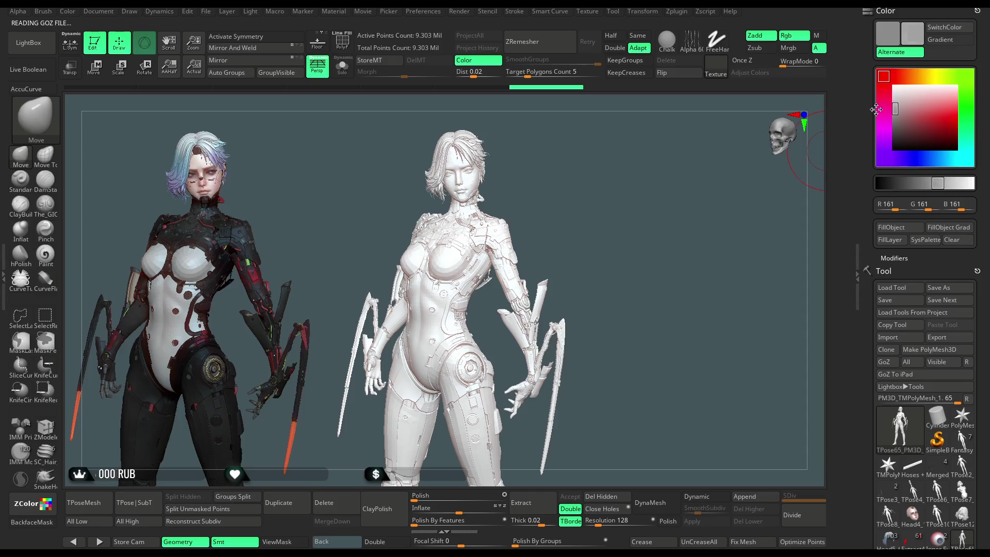
pyautogui.moveTo(876, 109); pyautogui.dragTo(876, 117)
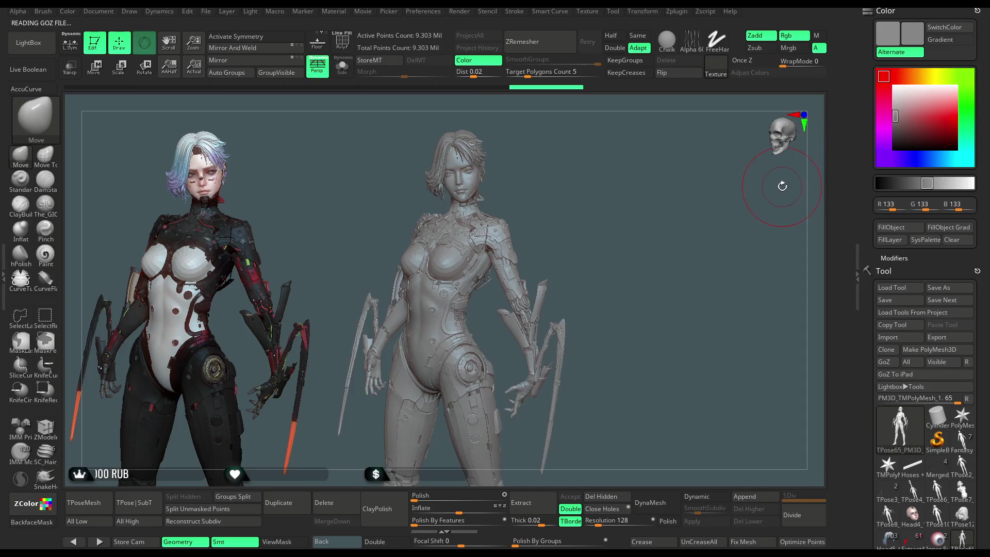
pyautogui.click(339, 40)
pyautogui.moveTo(583, 188)
pyautogui.mouseDown()
pyautogui.moveTo(586, 203)
pyautogui.moveTo(621, 216)
pyautogui.moveTo(650, 170)
pyautogui.moveTo(709, 187)
pyautogui.moveTo(651, 162)
pyautogui.moveTo(627, 190)
pyautogui.mouseUp()
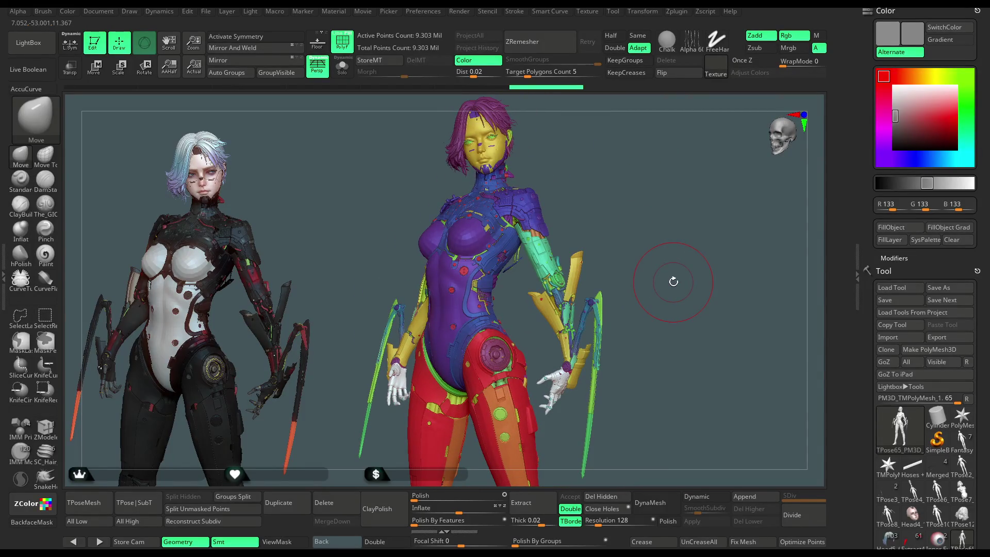